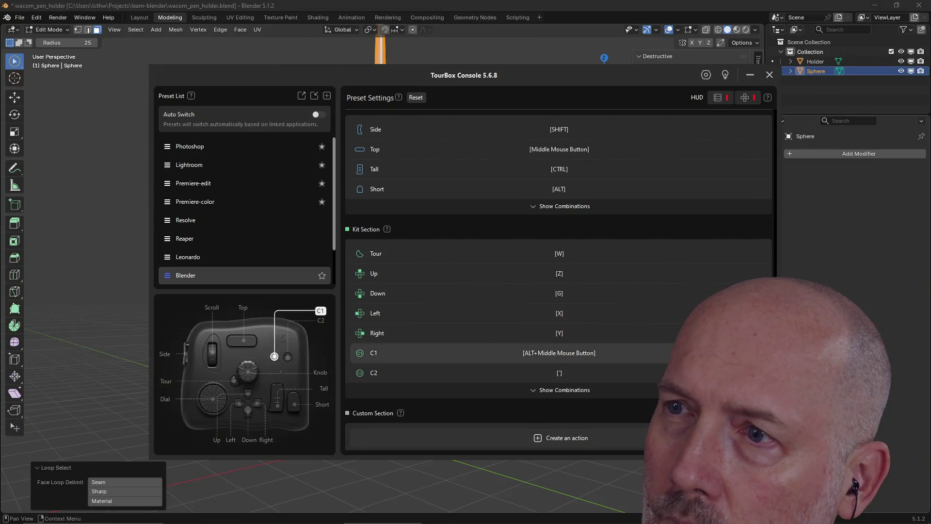
# - Expand the Blender preset's Side, Top, Tall and Short combinations, review them, then pick the Scroll wheel
pyautogui.click(563, 208)
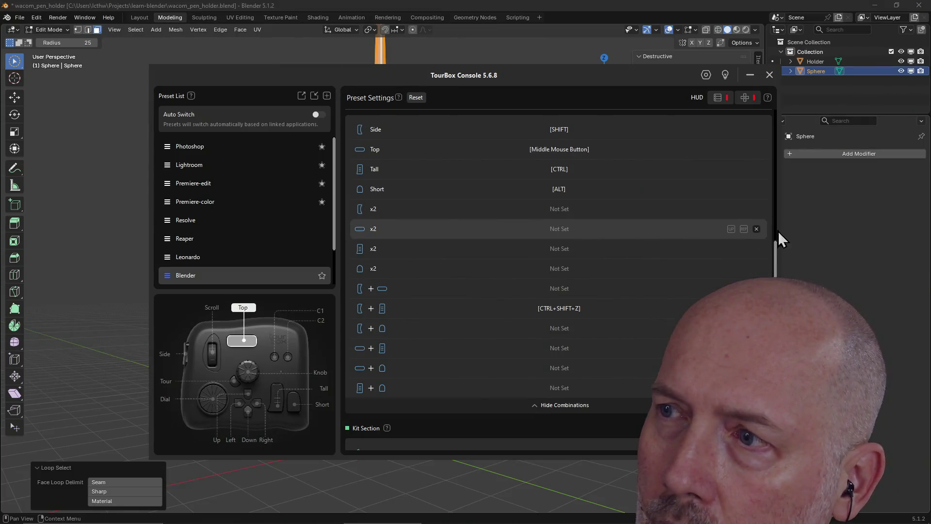
pyautogui.moveTo(775, 254); pyautogui.dragTo(775, 356)
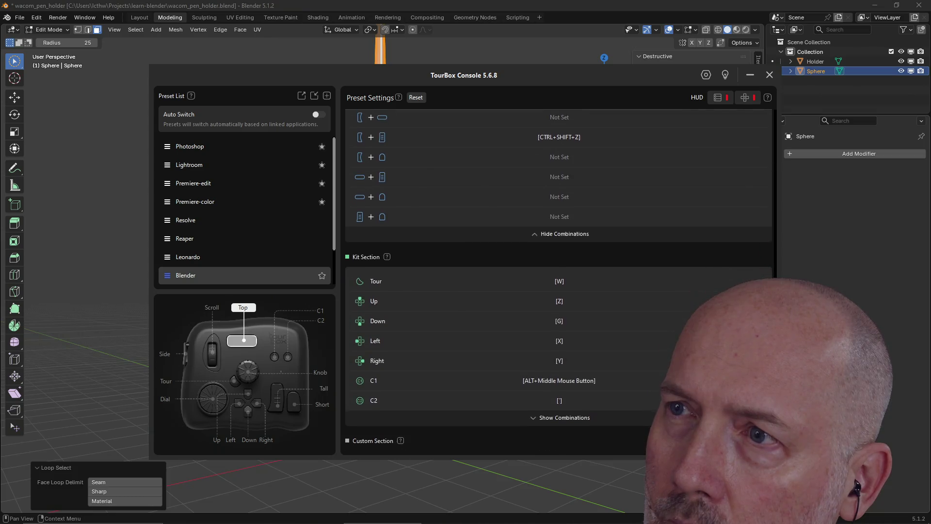
pyautogui.scroll(-1, 558, 291)
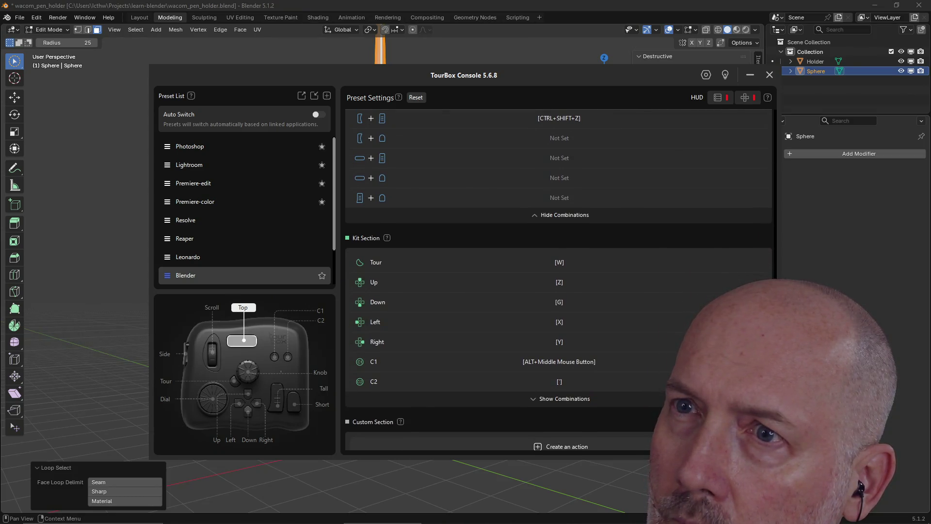
pyautogui.scroll(-1, 558, 280)
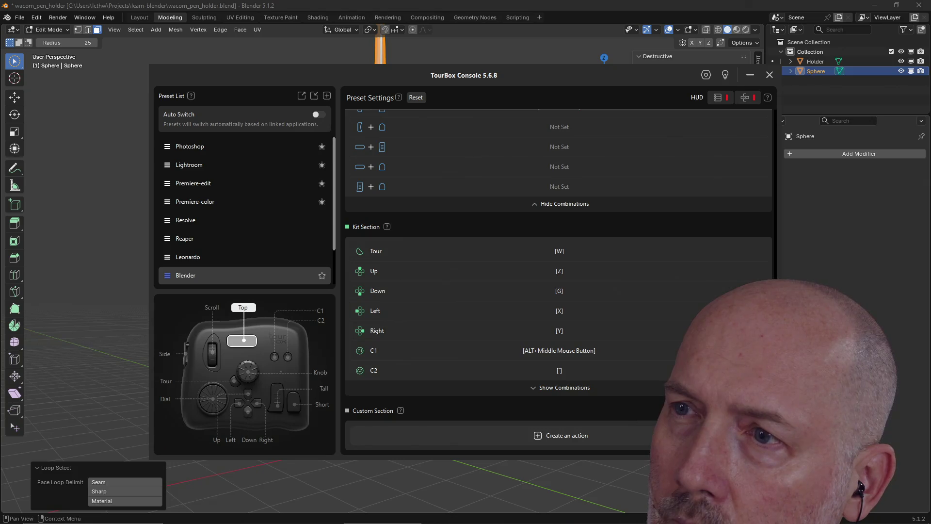
pyautogui.scroll(1, 587, 334)
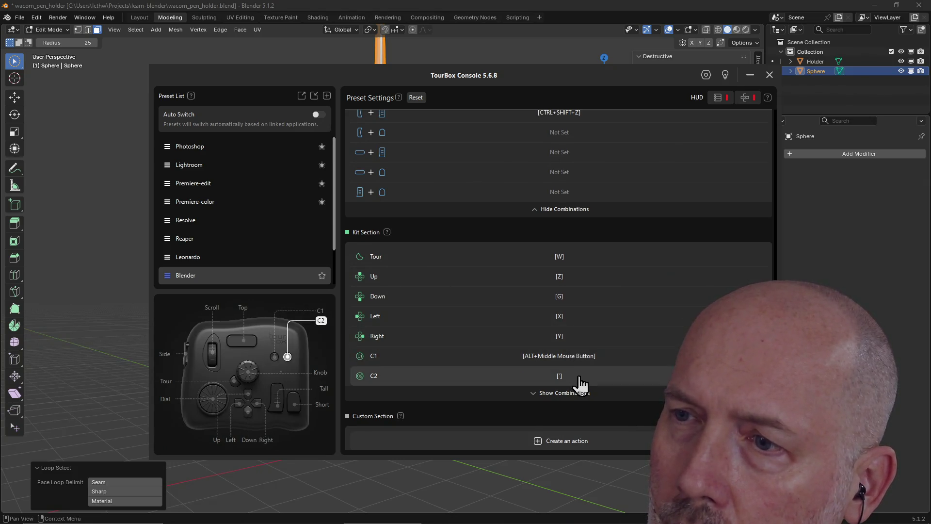
pyautogui.scroll(10, 588, 312)
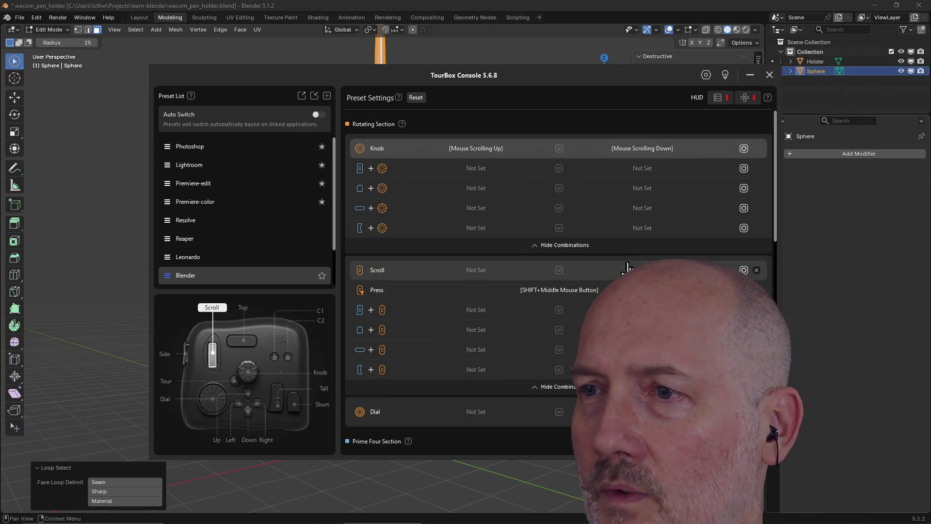
pyautogui.click(621, 273)
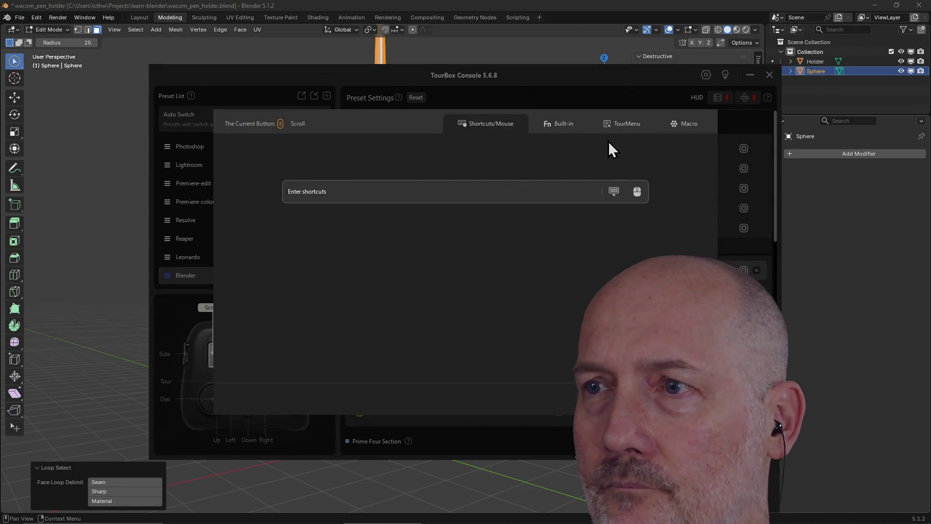
# - Close the Scroll shortcut dialog without saving, leaving Scroll Not Set, and move the console up-left
pyautogui.press('Escape')
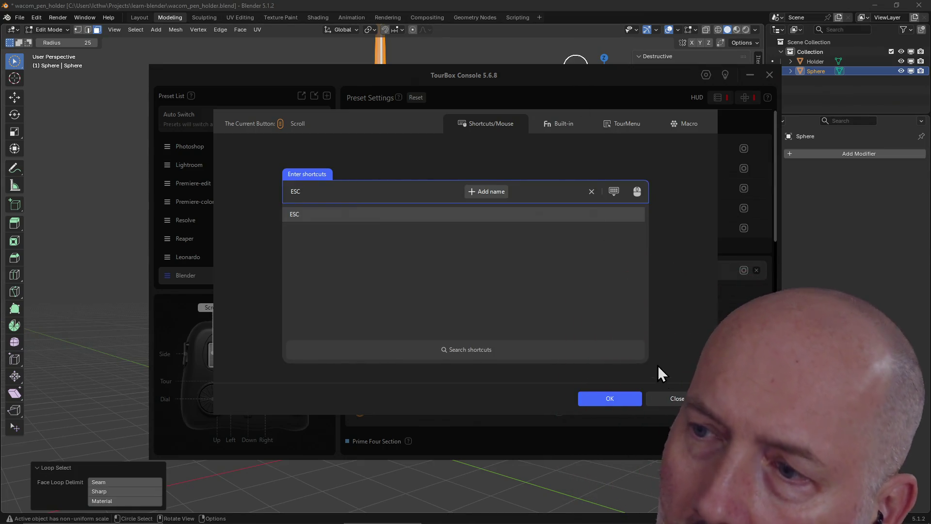
pyautogui.click(677, 400)
pyautogui.moveTo(600, 80); pyautogui.dragTo(465, 66)
pyautogui.scroll(-1, 478, 183)
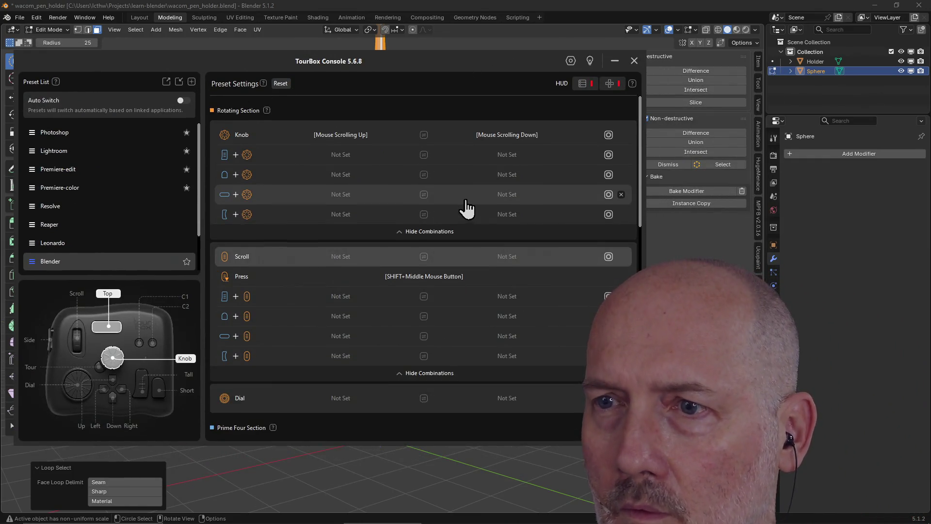
# - Scroll down to the Kit Section and show its button combinations
pyautogui.scroll(-3, 490, 275)
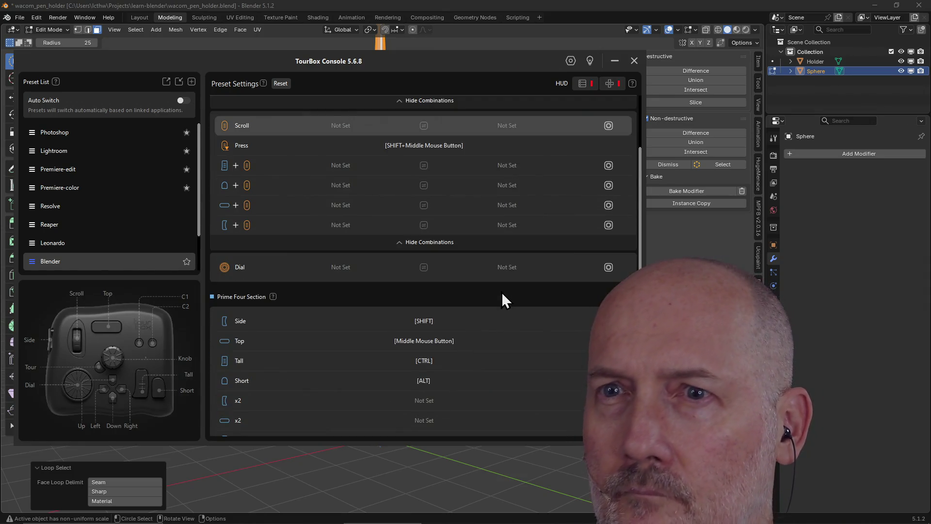
pyautogui.scroll(-3, 502, 293)
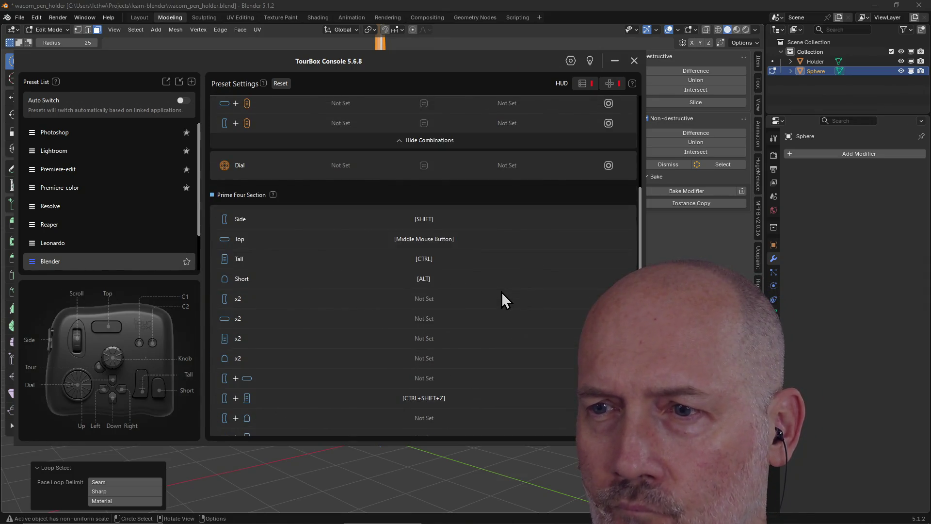
pyautogui.scroll(-1, 503, 293)
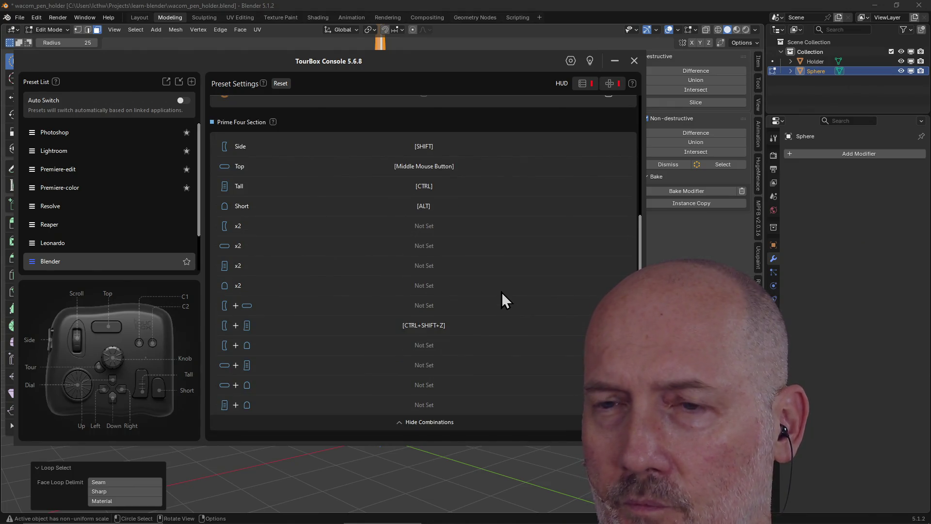
pyautogui.scroll(-1, 502, 292)
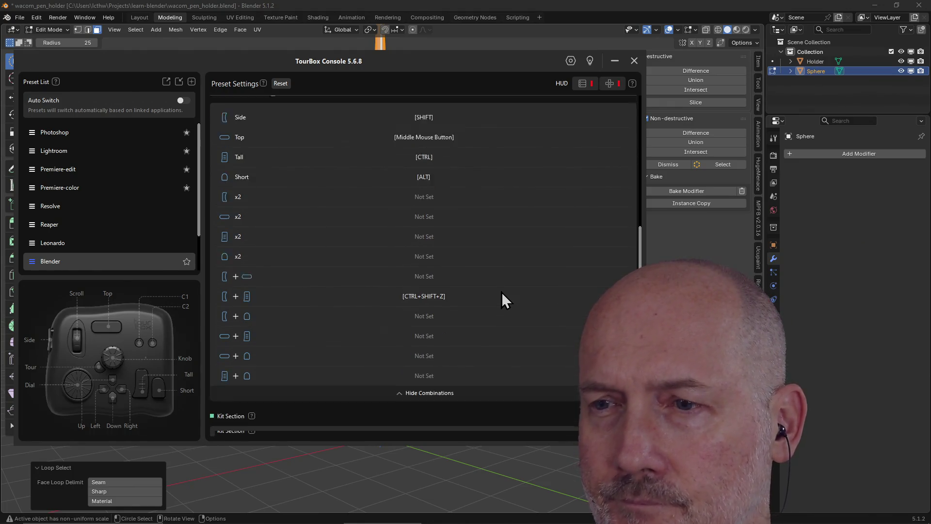
pyautogui.scroll(-4, 501, 292)
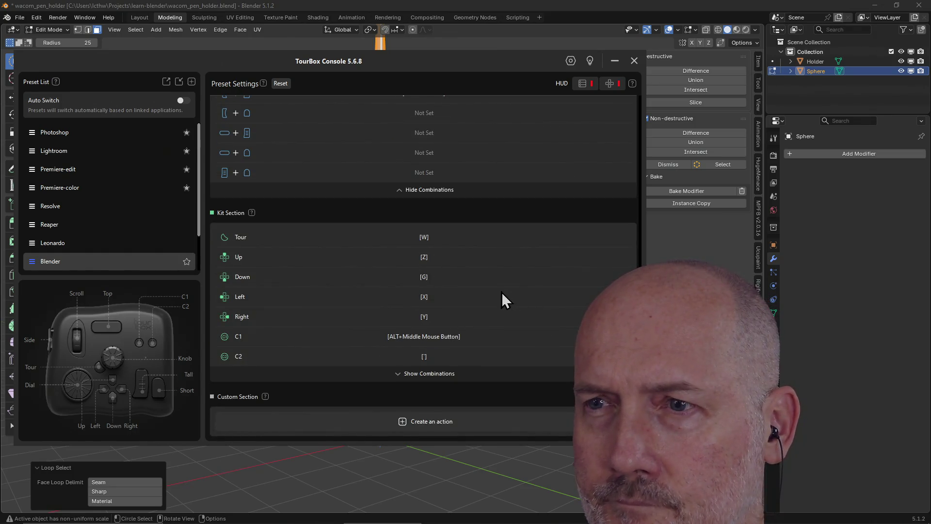
pyautogui.click(443, 375)
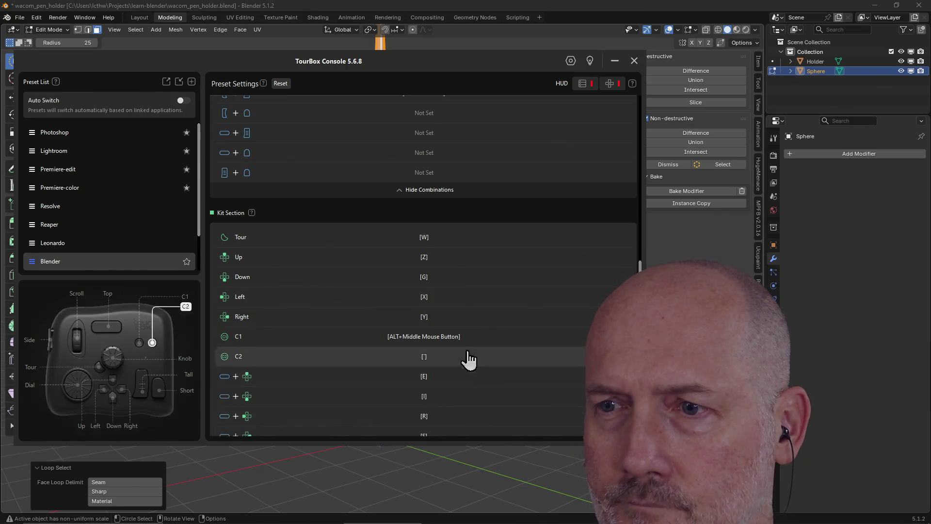
# - Review the Kit combinations, such as Side+Up mapped to CTRL+B, move the console right, and return to Blender
pyautogui.scroll(-2, 504, 316)
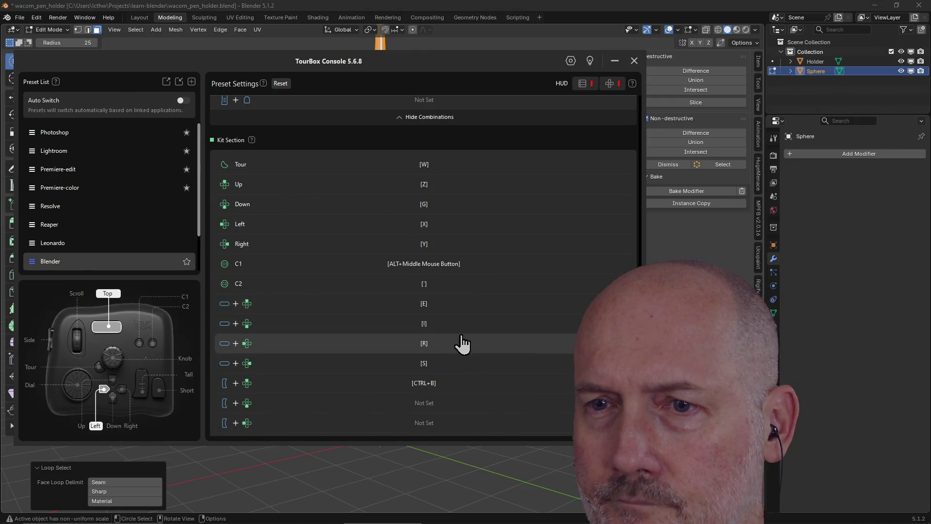
pyautogui.scroll(-1, 466, 364)
pyautogui.scroll(-1, 467, 357)
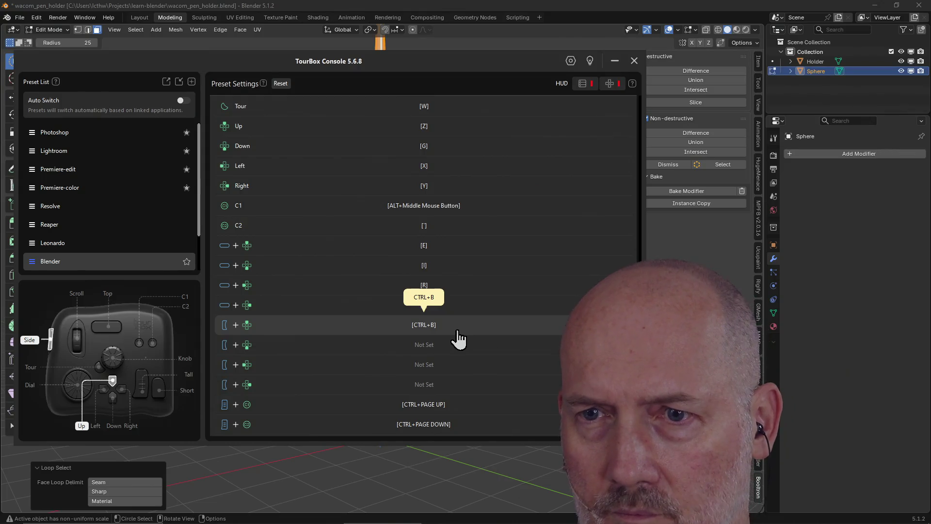
pyautogui.scroll(4, 458, 338)
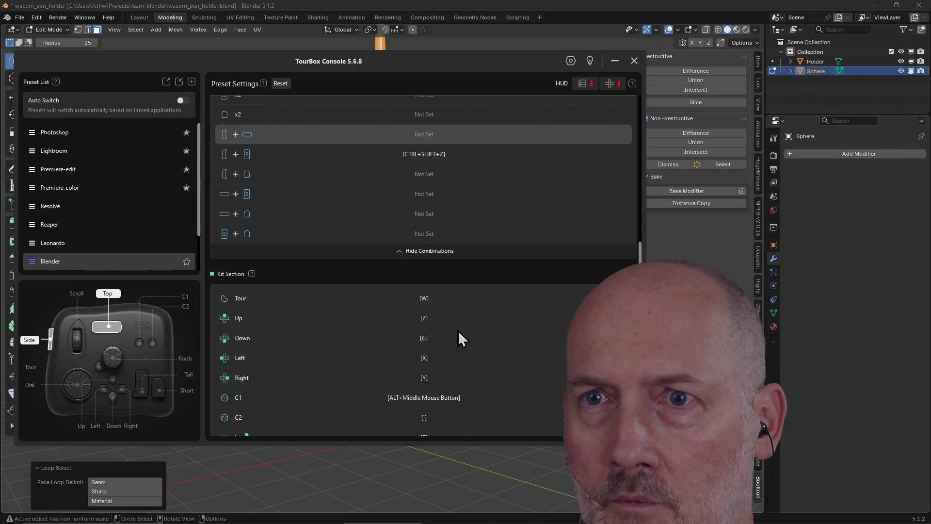
pyautogui.scroll(-5, 458, 334)
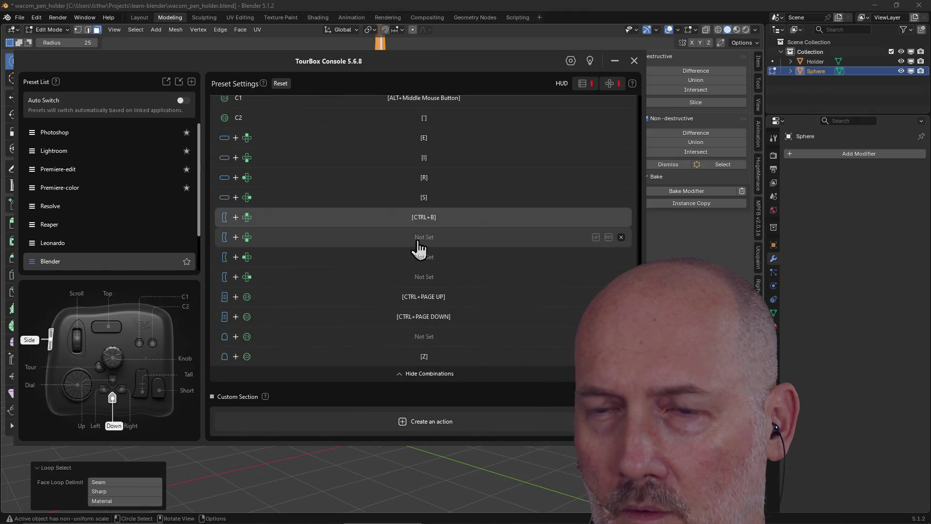
pyautogui.moveTo(406, 60)
pyautogui.mouseDown()
pyautogui.moveTo(578, 60)
pyautogui.moveTo(586, 40)
pyautogui.mouseUp()
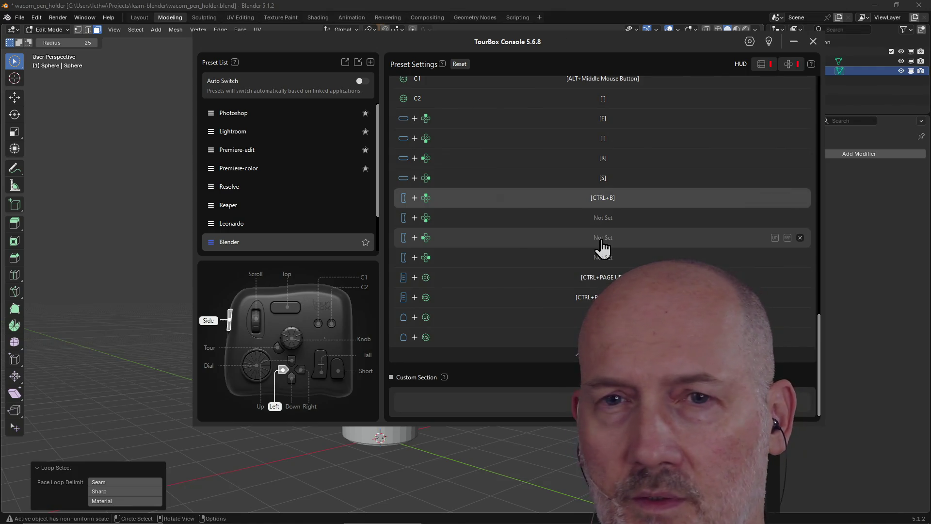
pyautogui.click(43, 237)
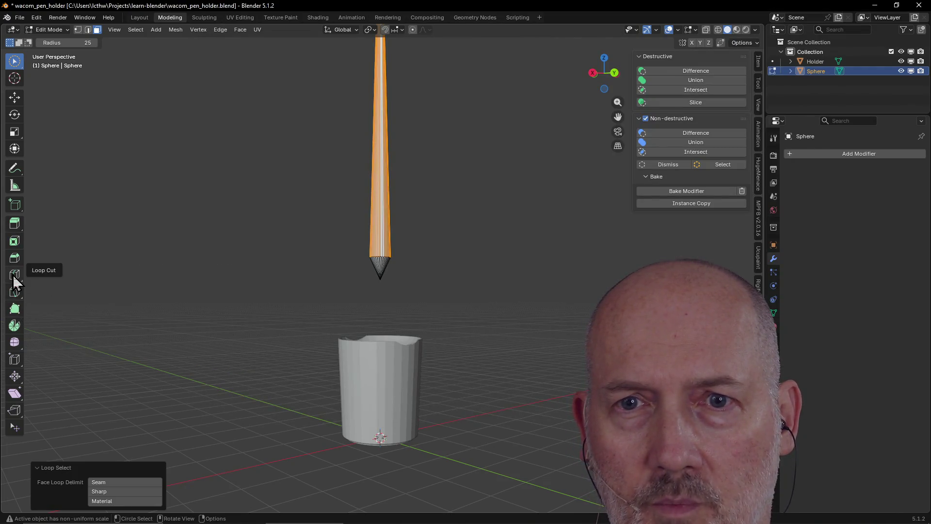
# - Map the Side+Down combination to Loop Cut's CTRL+R, then hide the console
pyautogui.hotkey('alt', 'Tab')
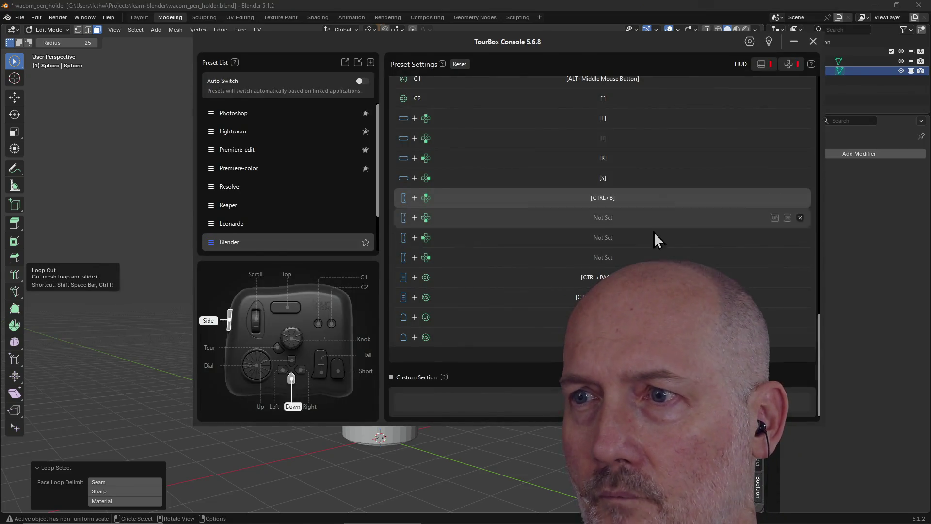
pyautogui.click(607, 222)
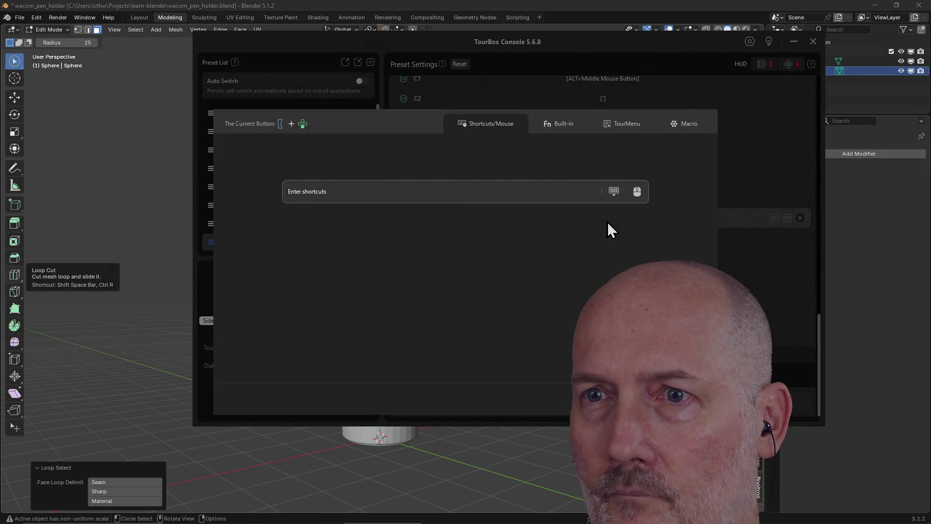
pyautogui.click(476, 194)
pyautogui.hotkey('ctrl', 'r')
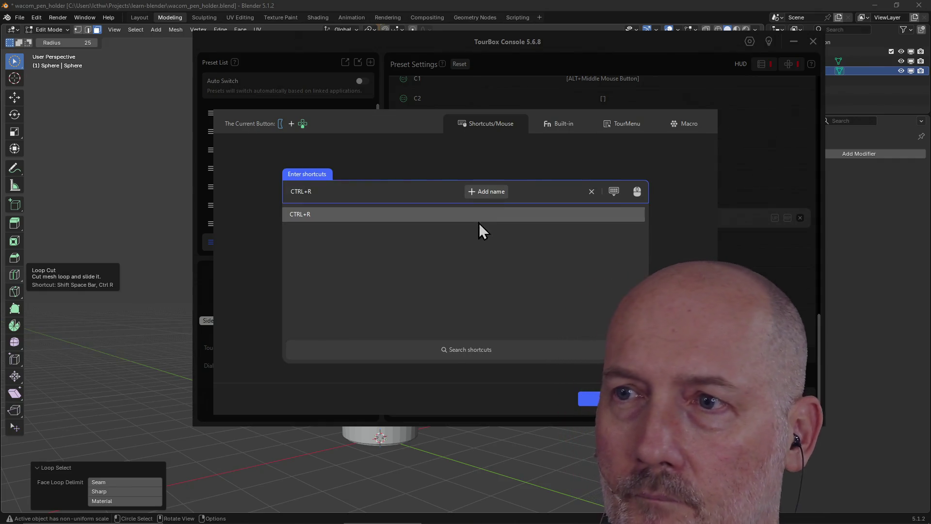
pyautogui.click(610, 402)
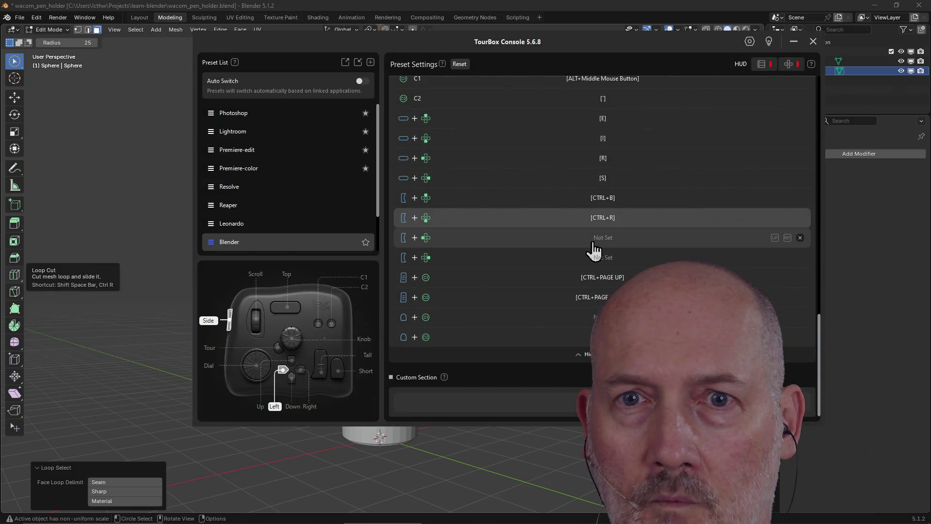
pyautogui.hotkey('alt', 'Tab')
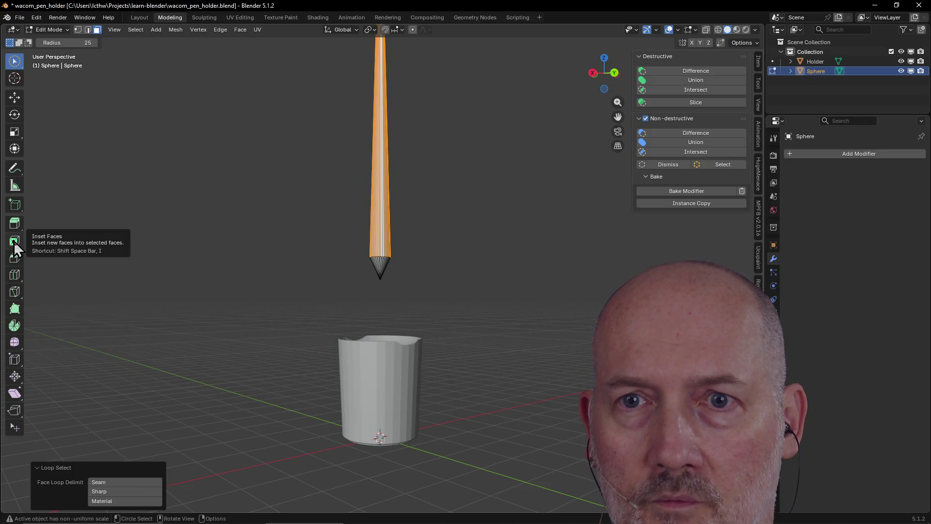
# - Reopen the CTRL+R combination and enter the Inset Faces key I
pyautogui.hotkey('alt', 'Tab')
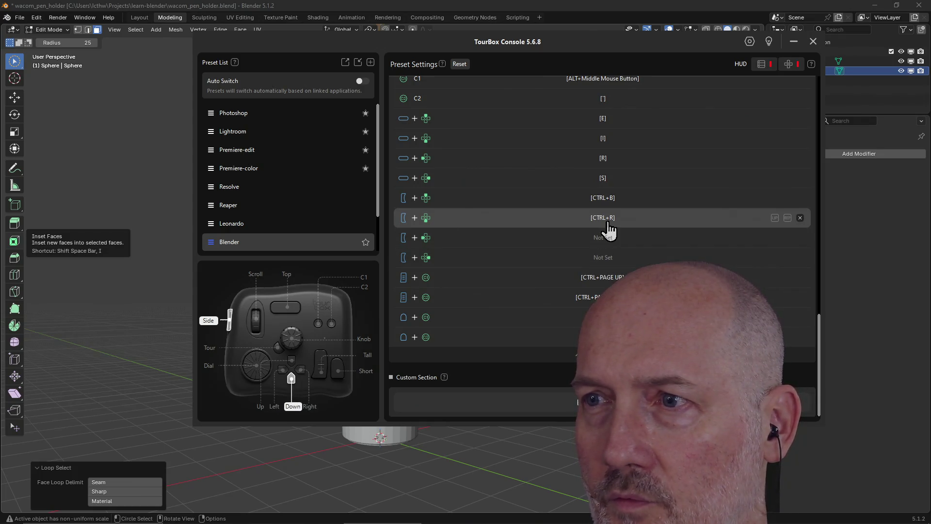
pyautogui.click(608, 221)
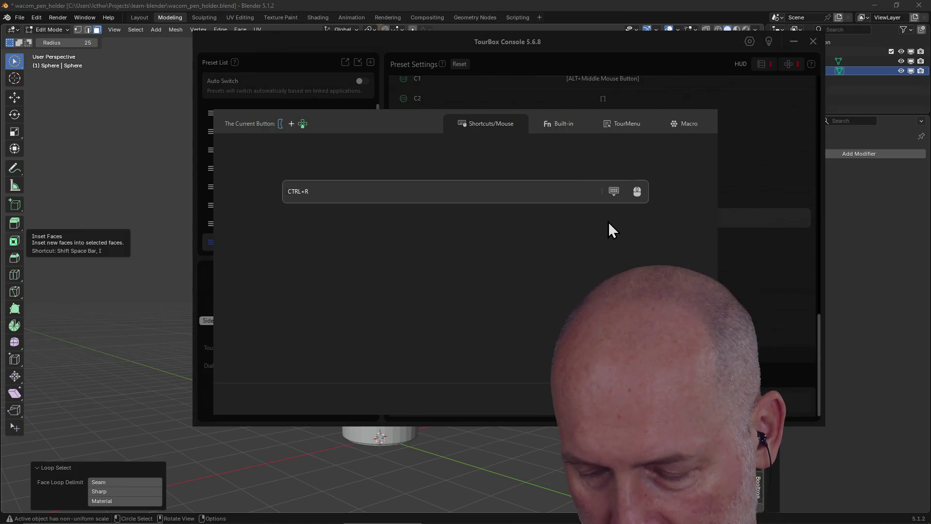
pyautogui.press('i')
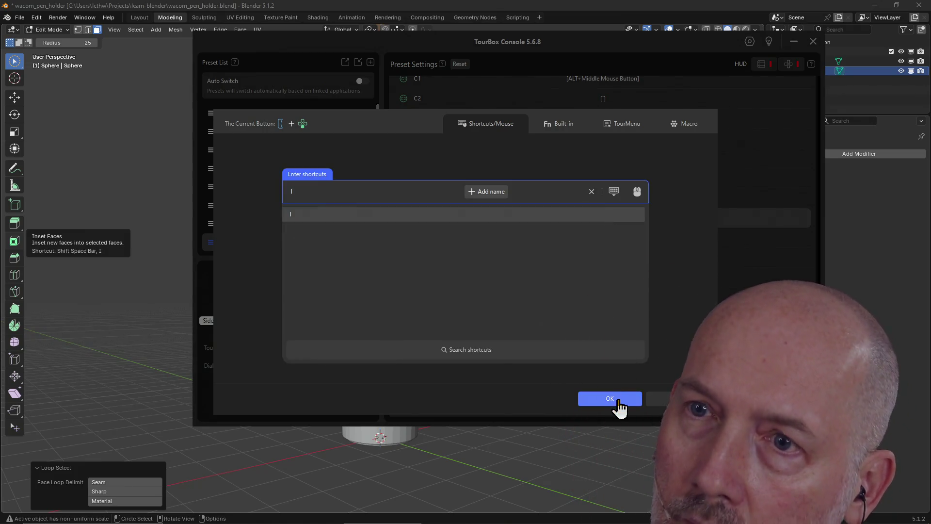
pyautogui.click(617, 402)
# - Assign CTRL+R to another combination so Side+Down sends Loop Cut, then return to Blender
pyautogui.click(610, 245)
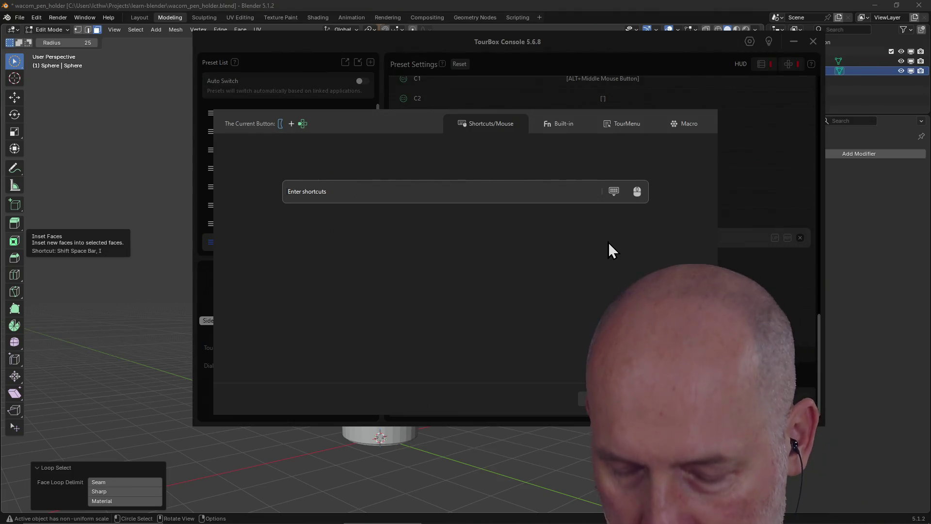
pyautogui.hotkey('ctrl', 'r')
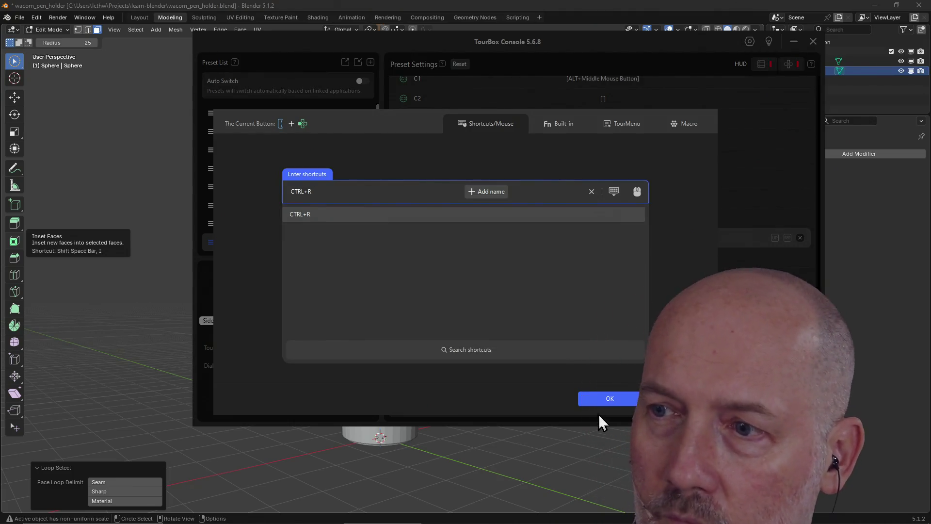
pyautogui.click(598, 400)
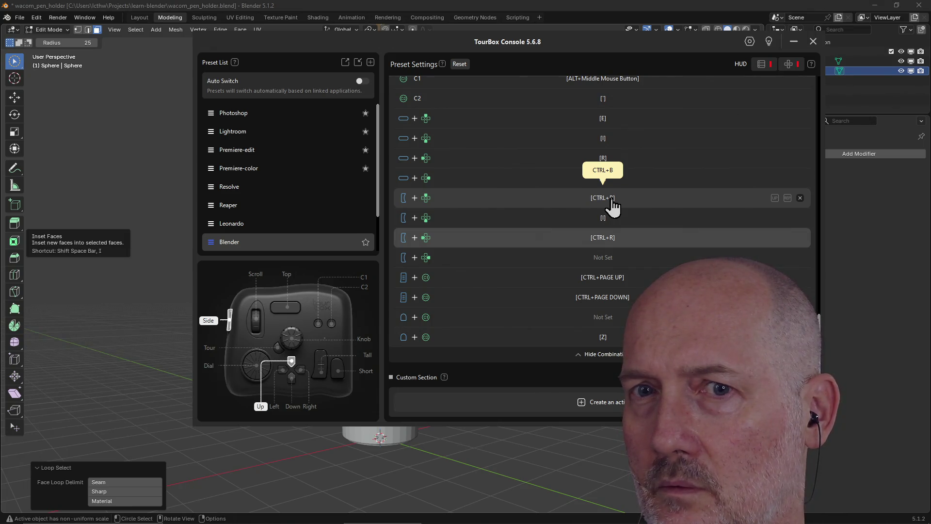
pyautogui.click(63, 267)
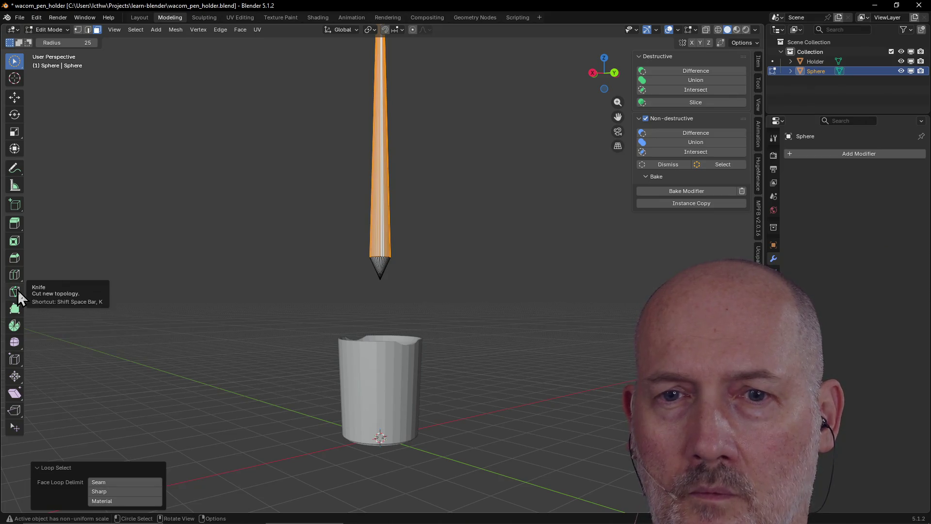
# - Assign E (Extrude Region) to the unassigned Side+Right combination and close the console
pyautogui.hotkey('alt', 'Tab')
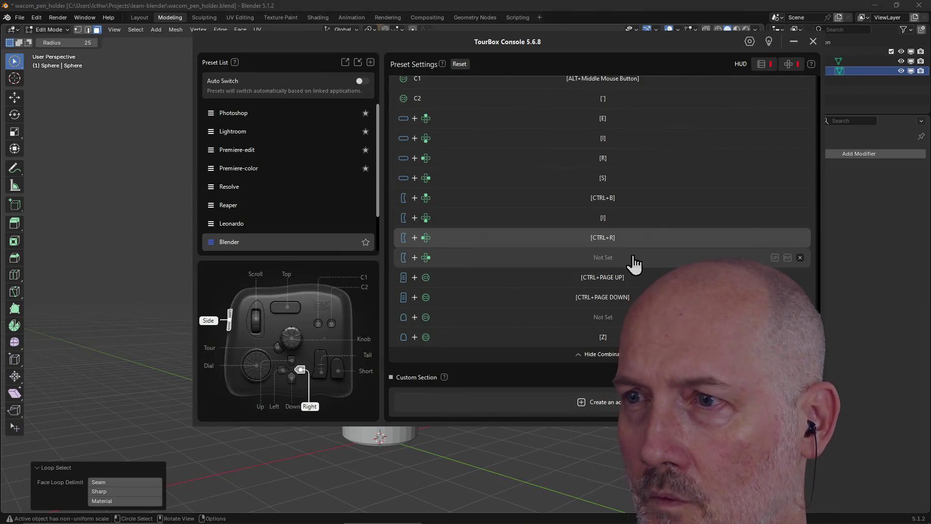
pyautogui.click(600, 260)
pyautogui.press('e')
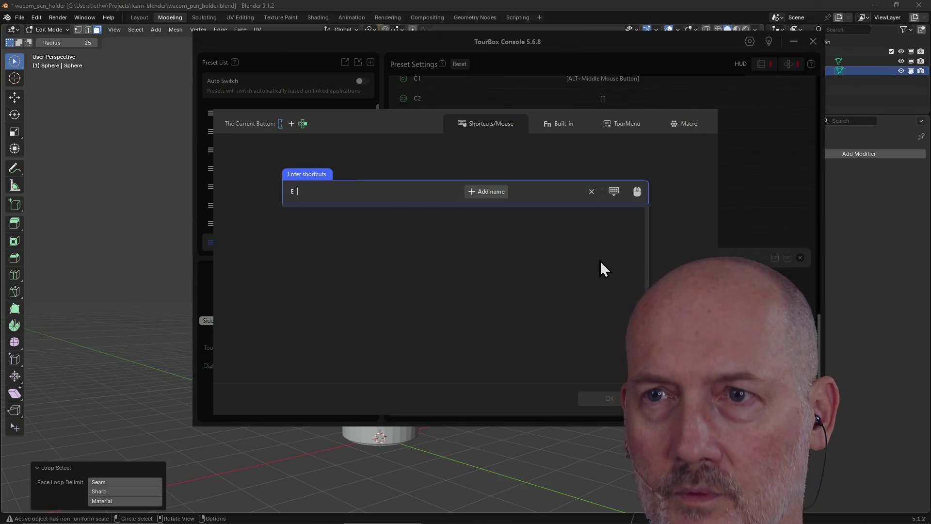
pyautogui.click(616, 399)
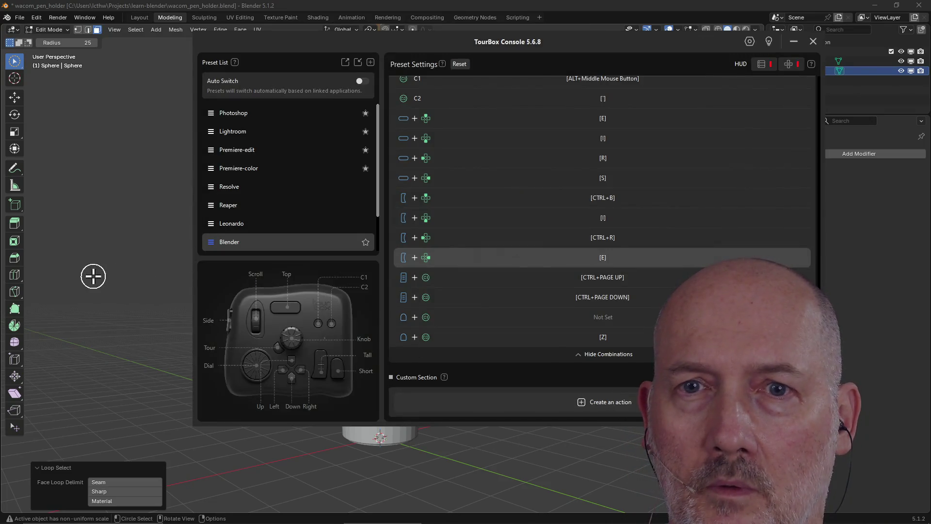
pyautogui.hotkey('alt', 'Tab')
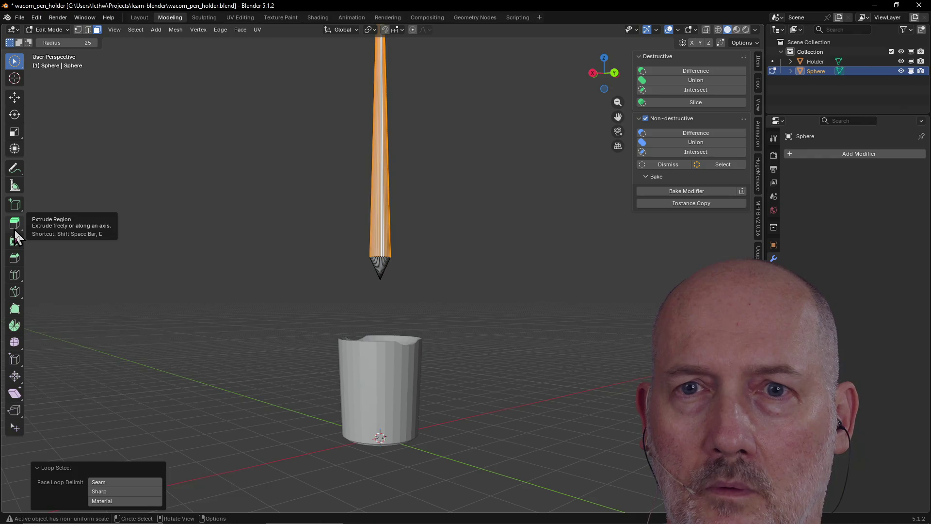
# - Add a 2-cut loop cut along the pencil shaft, slid to factor -0.831 with Inverse Square falloff
pyautogui.moveTo(449, 278)
pyautogui.mouseDown(button='middle')
pyautogui.moveTo(416, 314)
pyautogui.moveTo(417, 289)
pyautogui.moveTo(382, 272)
pyautogui.mouseUp(button='middle')
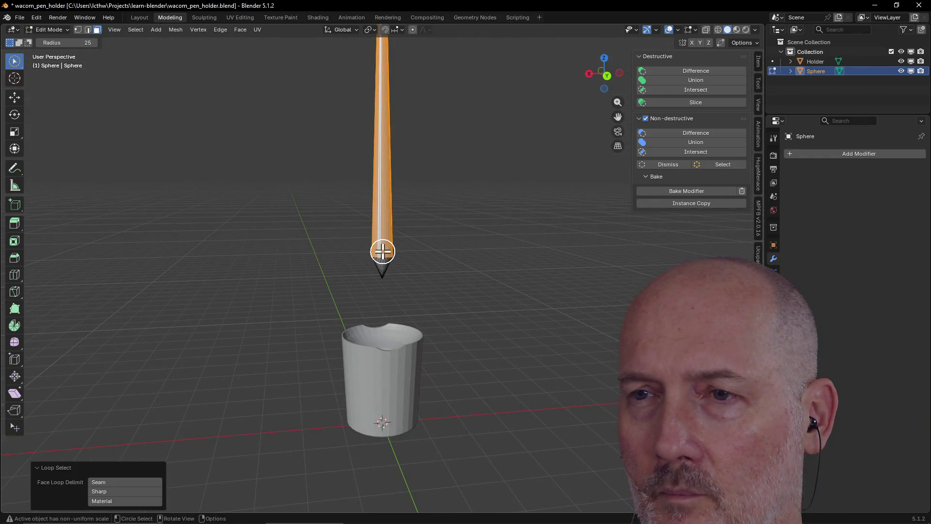
pyautogui.scroll(2, 383, 251)
pyautogui.scroll(-3, 382, 251)
pyautogui.hotkey('alt', 'Tab')
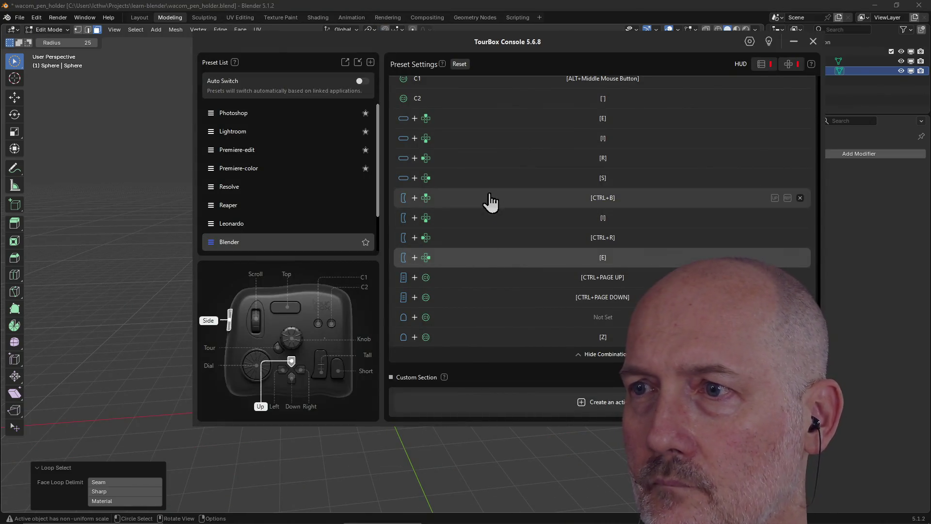
pyautogui.hotkey('alt', 'Tab')
pyautogui.scroll(-5, 410, 225)
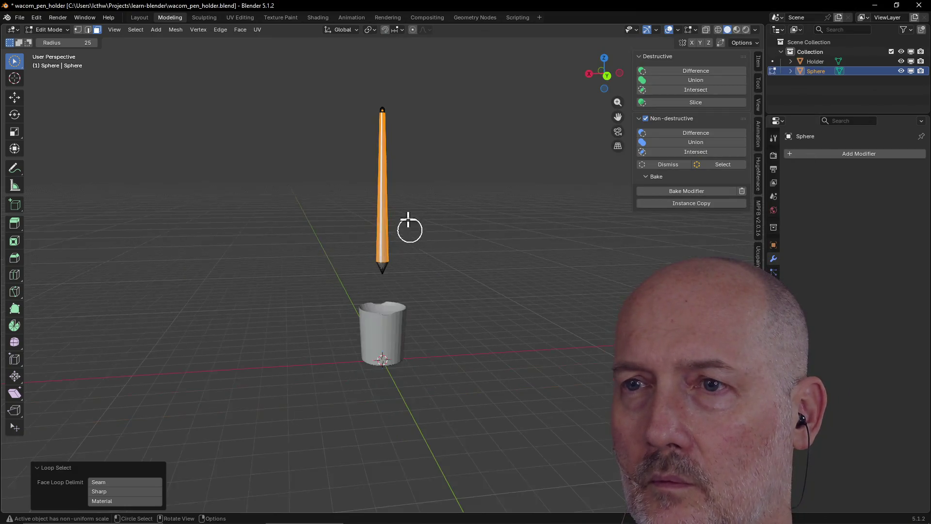
pyautogui.scroll(2, 408, 210)
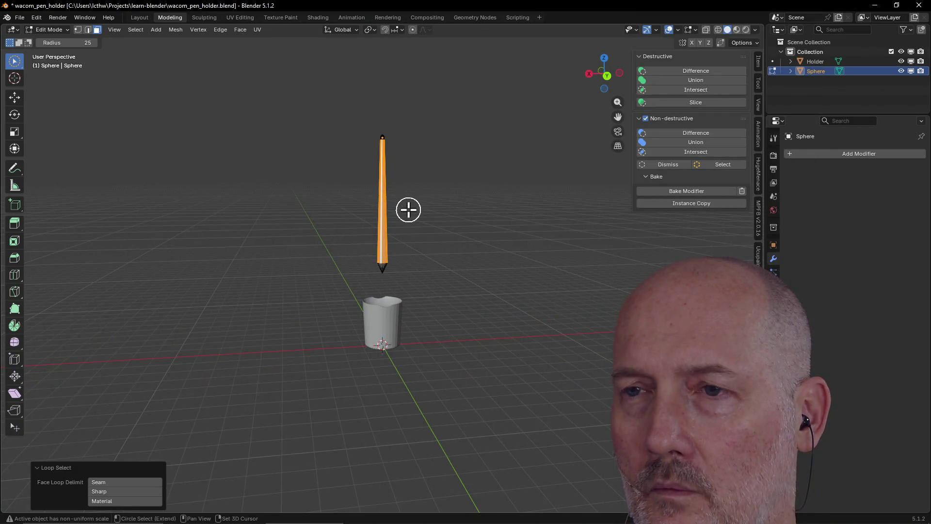
pyautogui.hotkey('ctrl', 'r')
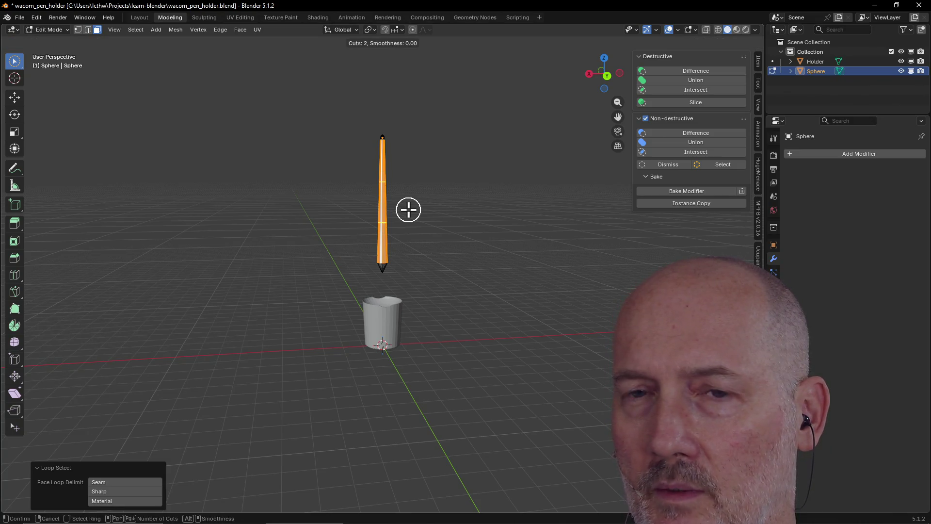
pyautogui.click(409, 210)
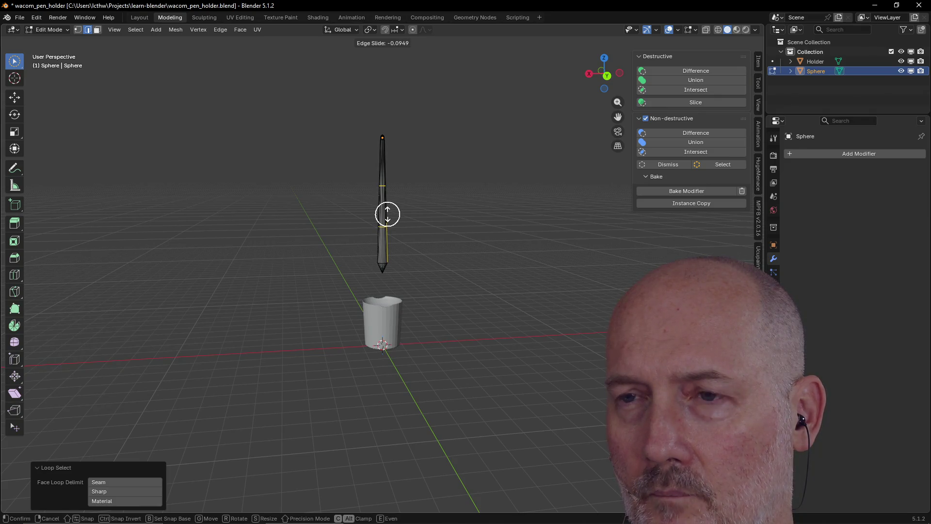
pyautogui.click(385, 244)
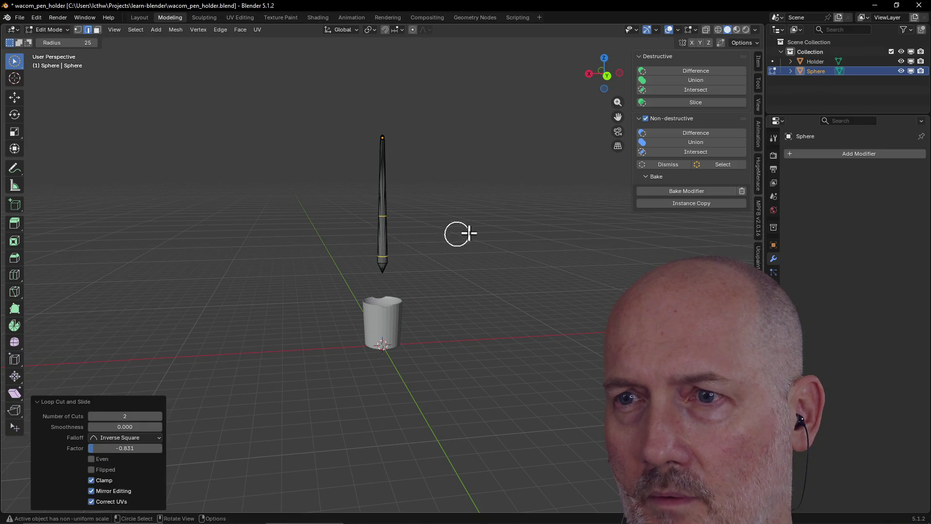
pyautogui.scroll(5, 479, 227)
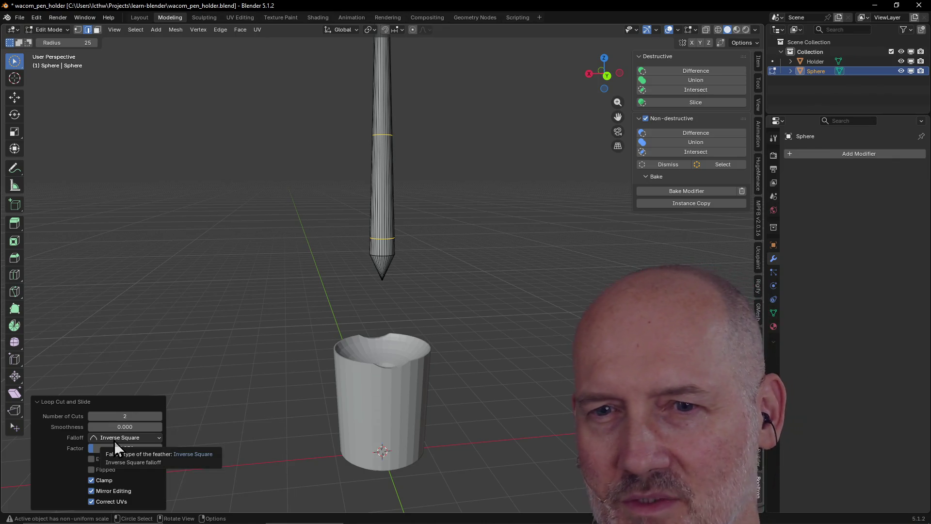
pyautogui.click(243, 341)
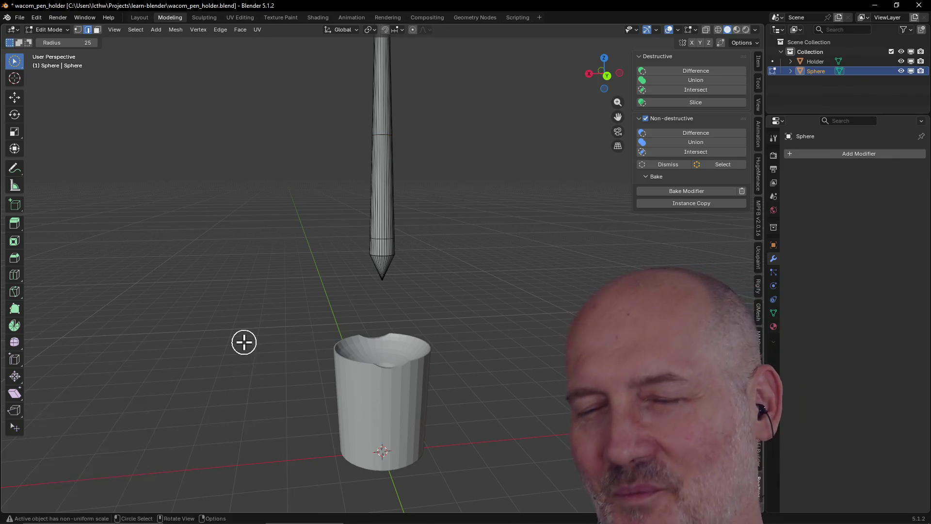
# - Select an edge loop near the top of the pencil shaft
pyautogui.scroll(-3, 289, 291)
pyautogui.moveTo(289, 291)
pyautogui.mouseDown(button='middle')
pyautogui.moveTo(351, 306)
pyautogui.moveTo(345, 301)
pyautogui.mouseUp(button='middle')
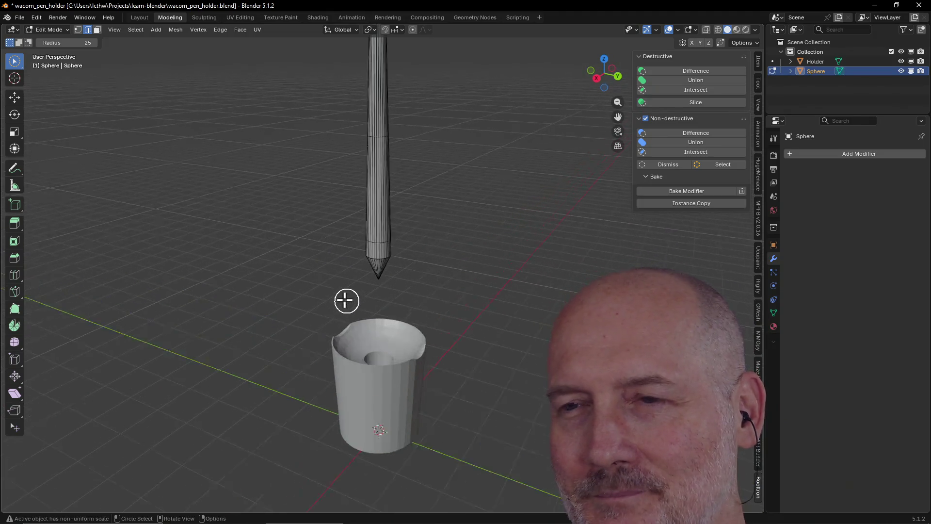
pyautogui.scroll(5, 315, 295)
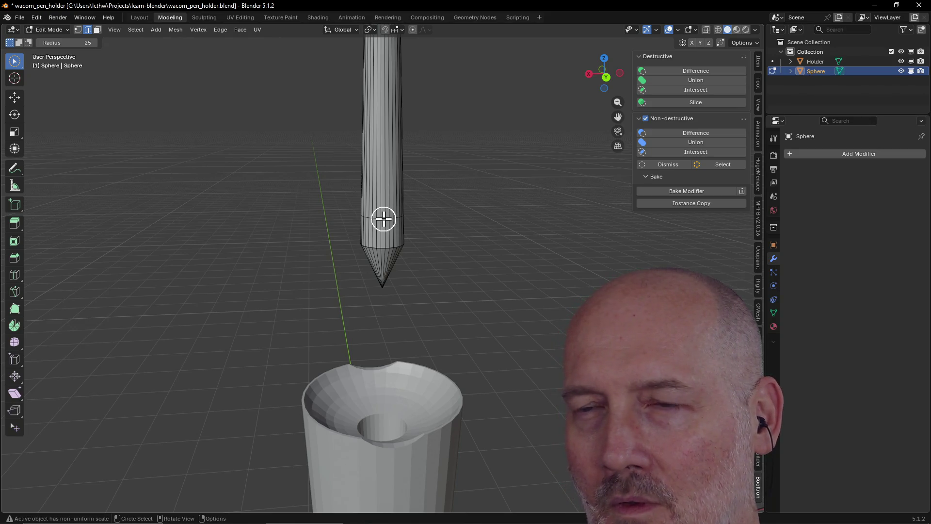
pyautogui.scroll(-4, 384, 219)
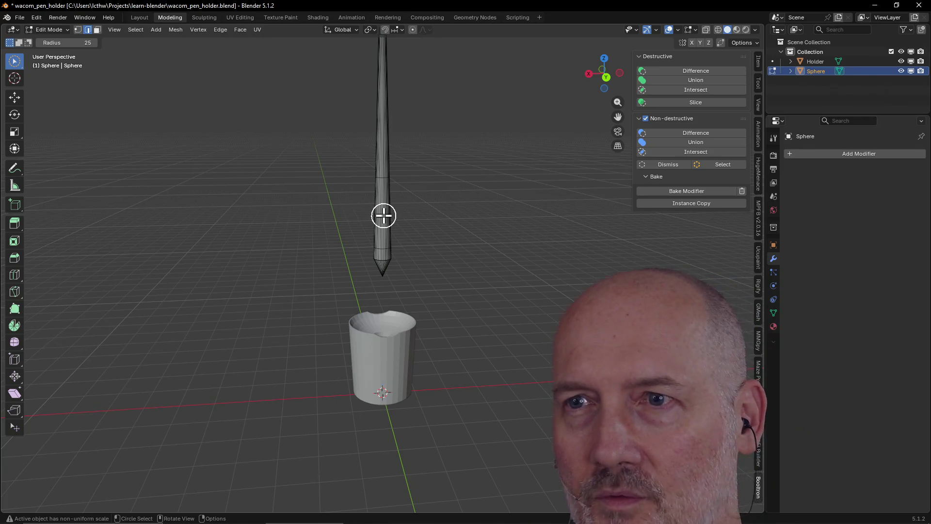
pyautogui.scroll(3, 384, 216)
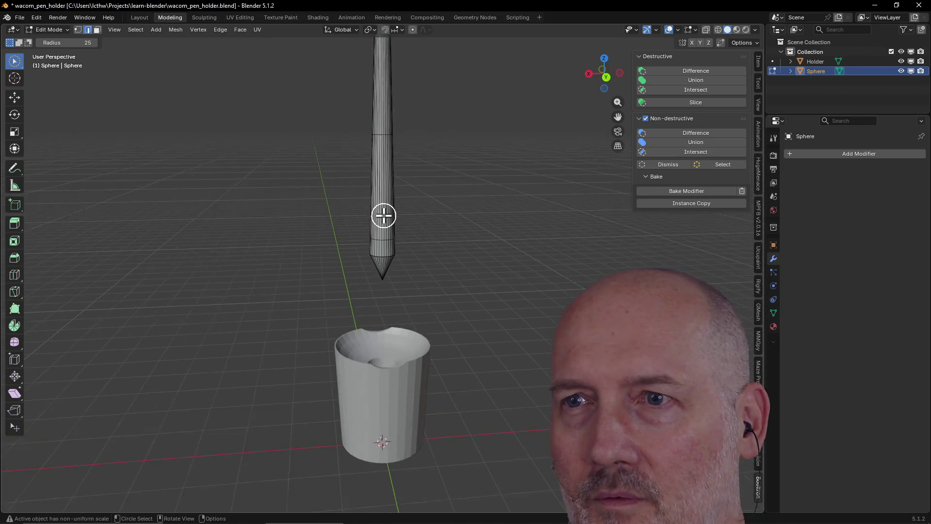
pyautogui.keyDown('alt'); pyautogui.click(386, 106); pyautogui.keyUp('alt')
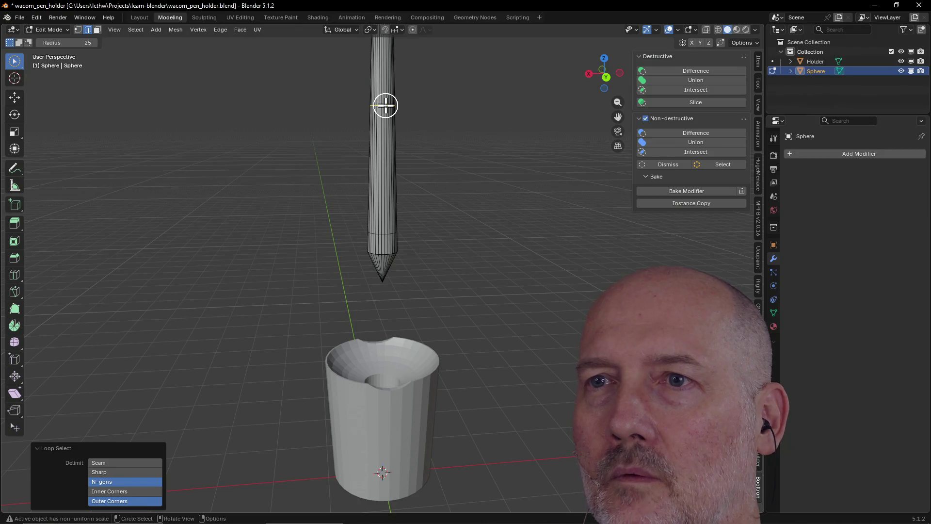
# - Move the selected edge loop 0.72309 m up along the Z axis
pyautogui.scroll(-2, 384, 104)
pyautogui.moveTo(385, 103); pyautogui.dragTo(385, 140, button='middle')
pyautogui.scroll(-3, 385, 140)
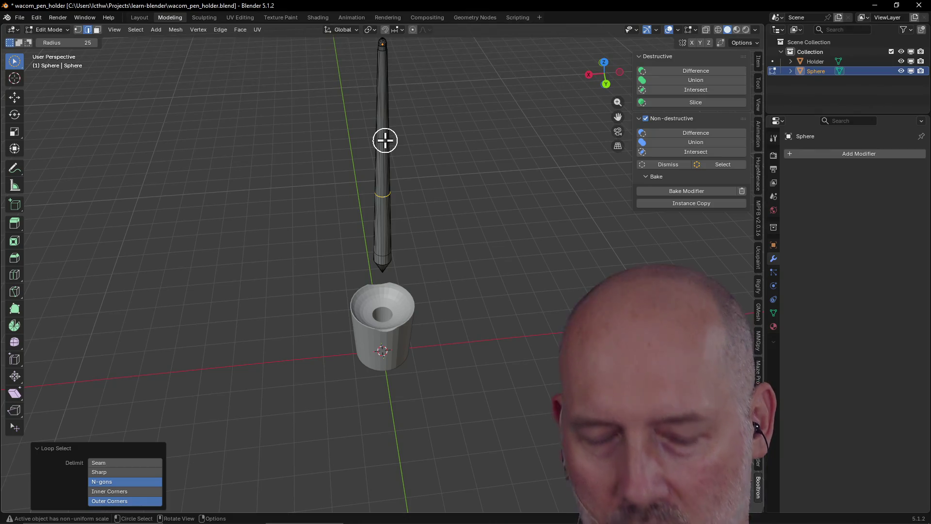
pyautogui.press('g')
pyautogui.press('z')
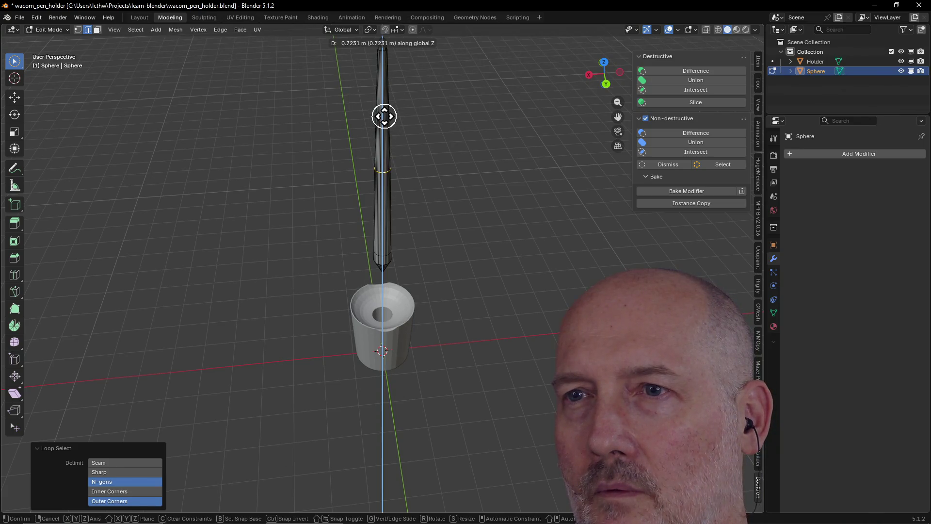
pyautogui.click(385, 116)
pyautogui.moveTo(384, 116)
pyautogui.mouseDown(button='middle')
pyautogui.moveTo(422, 104)
pyautogui.moveTo(474, 58)
pyautogui.moveTo(467, 100)
pyautogui.moveTo(428, 79)
pyautogui.mouseUp(button='middle')
pyautogui.scroll(3, 456, 99)
pyautogui.scroll(-2, 428, 79)
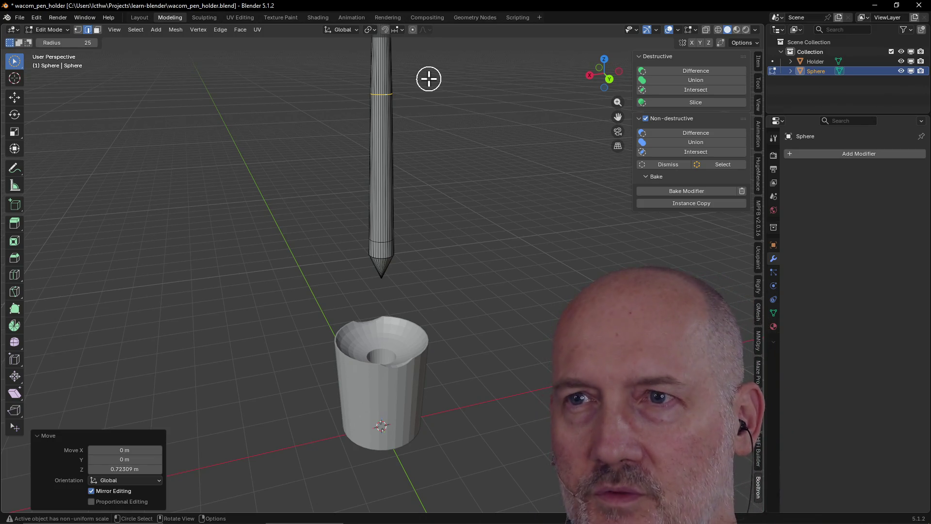
pyautogui.scroll(-1, 429, 78)
pyautogui.scroll(-1, 428, 79)
pyautogui.scroll(1, 428, 79)
pyautogui.moveTo(428, 79)
pyautogui.mouseDown(button='middle')
pyautogui.moveTo(426, 63)
pyautogui.moveTo(408, 59)
pyautogui.moveTo(403, 74)
pyautogui.mouseUp(button='middle')
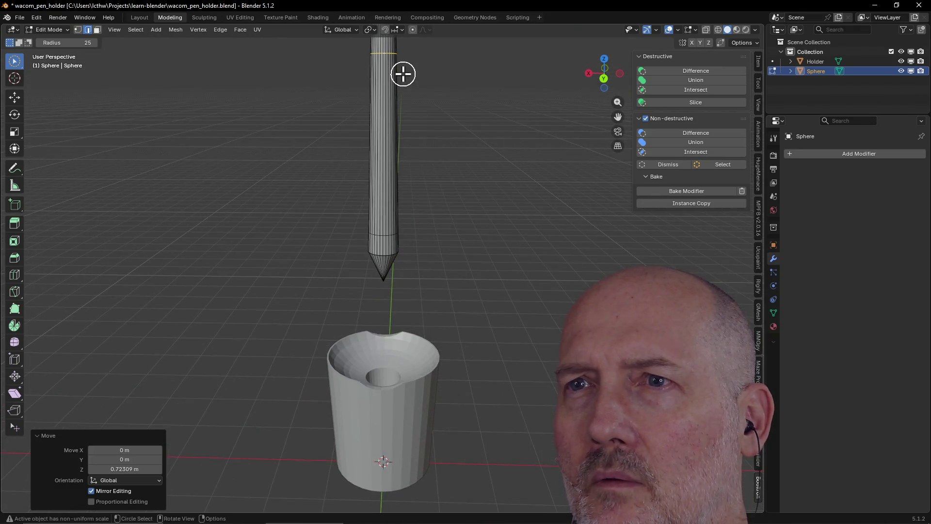
pyautogui.hotkey('ctrl', 'z')
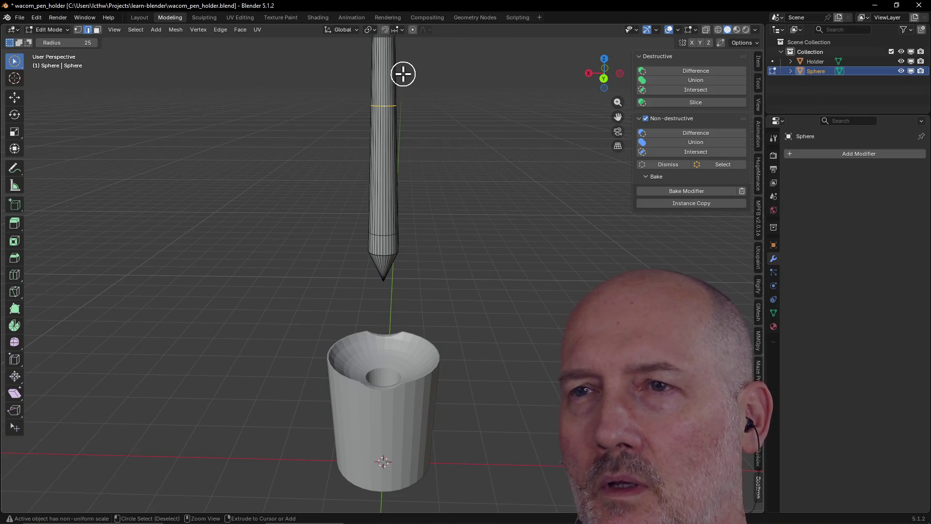
pyautogui.hotkey('ctrl', '3')
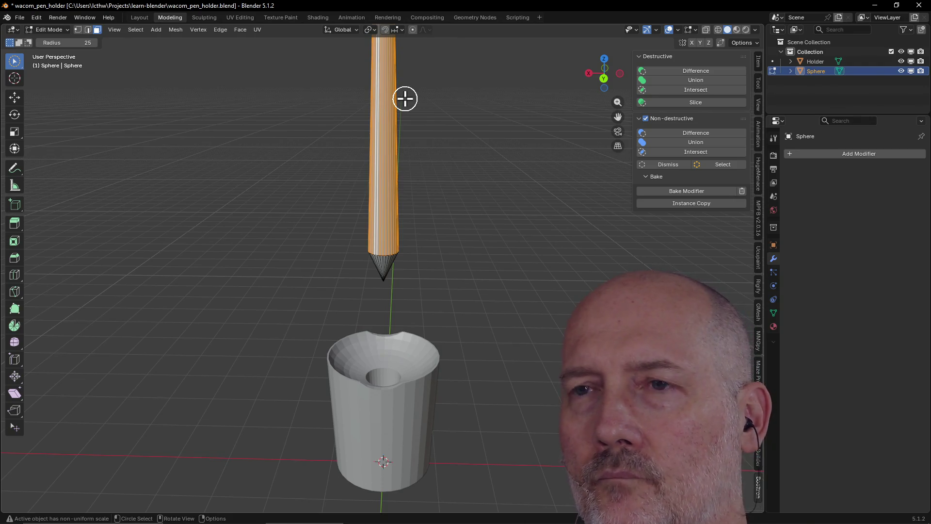
pyautogui.moveTo(405, 99); pyautogui.dragTo(406, 96, button='middle')
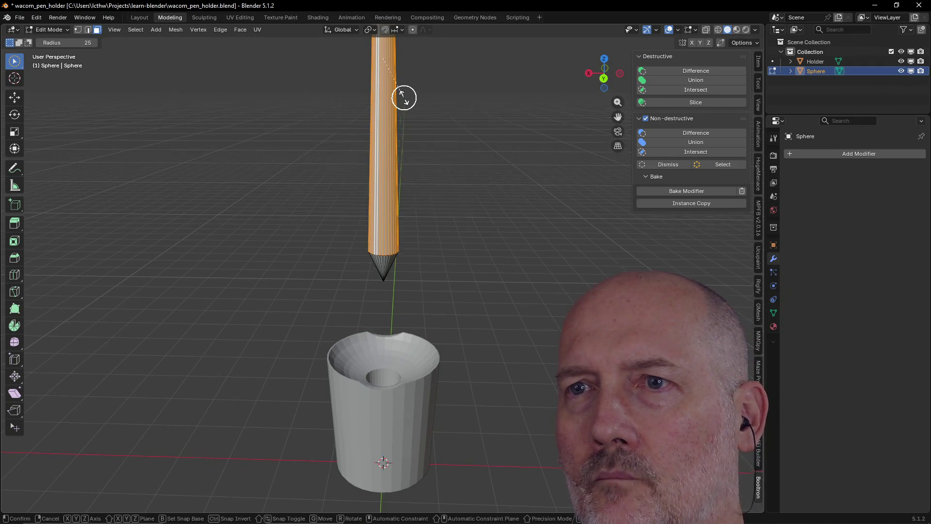
pyautogui.press('s')
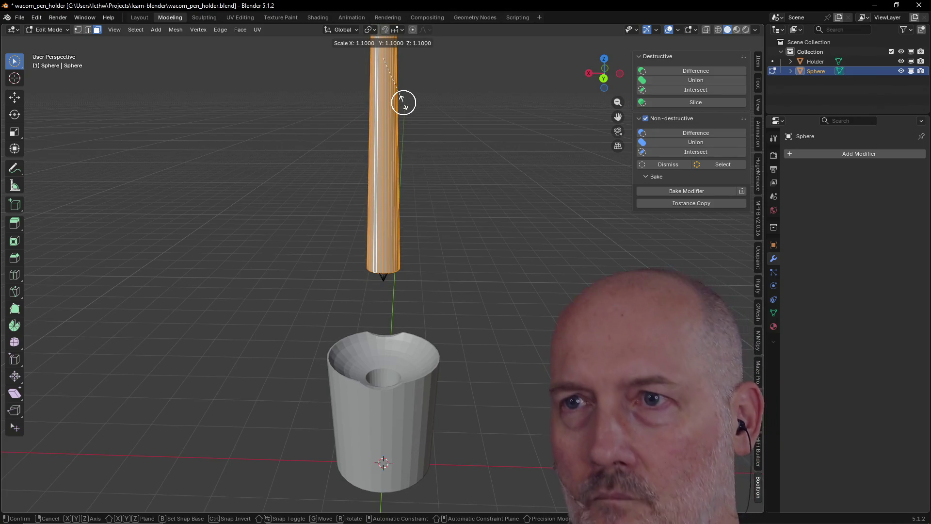
pyautogui.press('Escape')
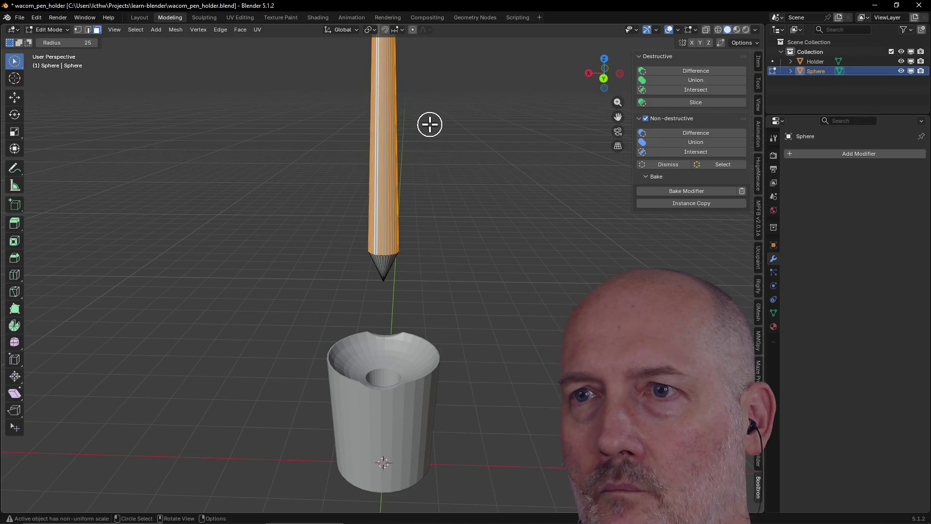
pyautogui.scroll(-3, 430, 124)
pyautogui.hotkey('alt', 'Tab')
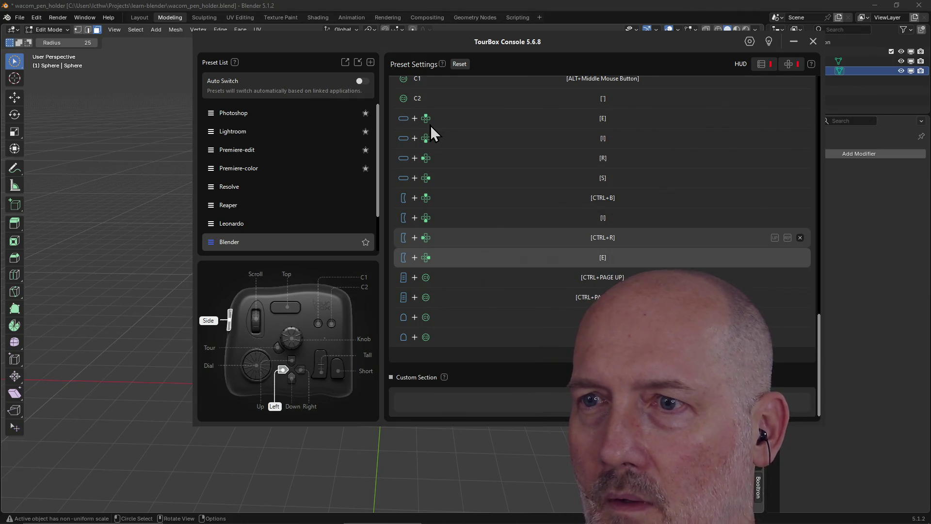
pyautogui.hotkey('alt', 'Tab')
pyautogui.scroll(-1, 430, 125)
pyautogui.moveTo(429, 124)
pyautogui.mouseDown(button='middle')
pyautogui.moveTo(433, 75)
pyautogui.moveTo(432, 100)
pyautogui.mouseUp(button='middle')
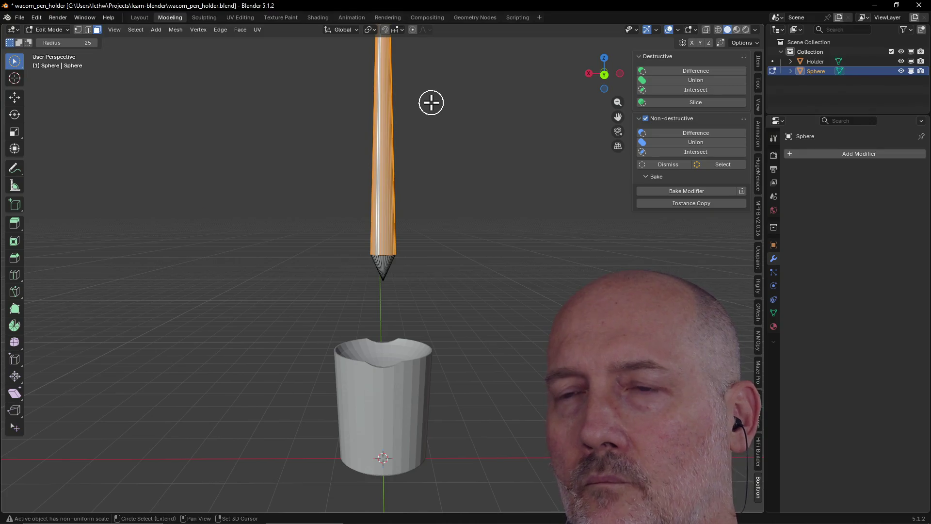
pyautogui.hotkey('ctrl', 'r')
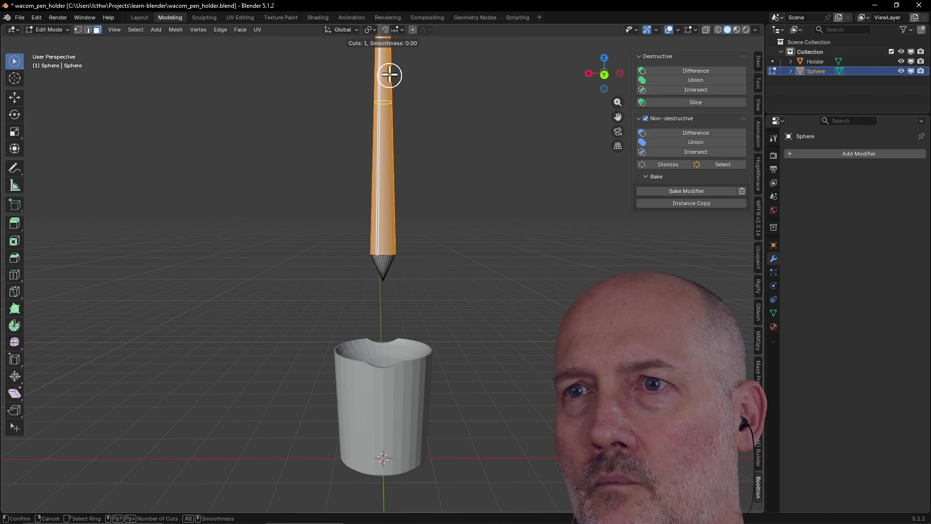
# - Place a new edge loop near the top of the pencil shaft
pyautogui.click(387, 137)
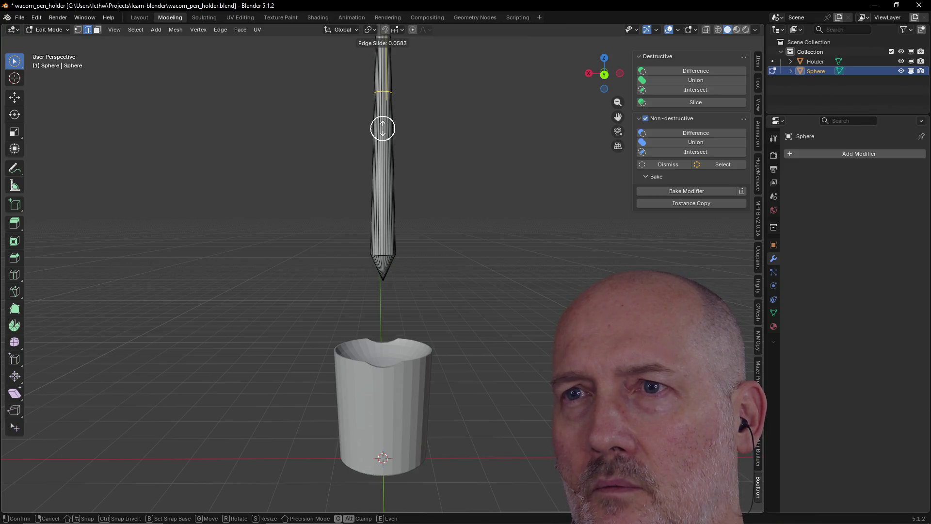
pyautogui.click(383, 129)
pyautogui.scroll(-5, 402, 119)
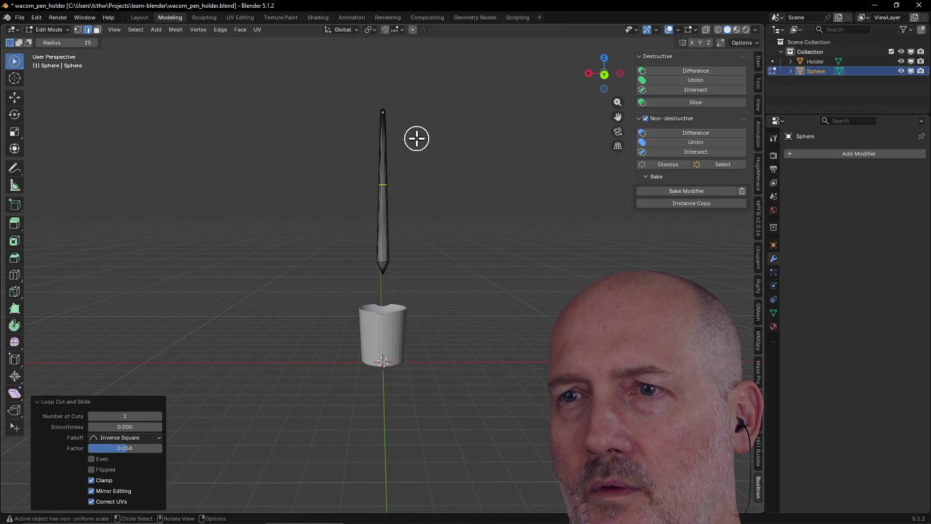
pyautogui.scroll(4, 416, 139)
pyautogui.moveTo(417, 139); pyautogui.dragTo(420, 150, button='middle')
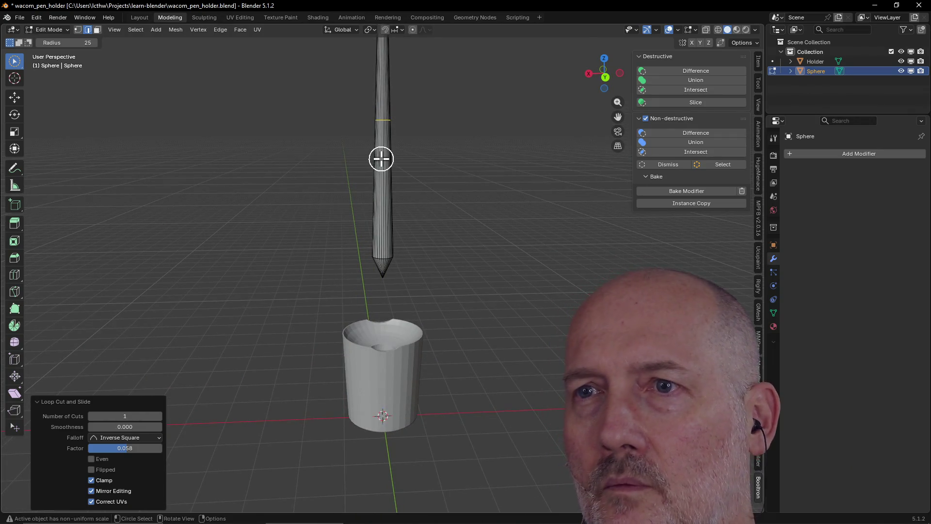
# - Switch to face select mode and select the ring of faces along the shaft
pyautogui.keyDown('ctrl'); pyautogui.keyDown('alt'); pyautogui.click(383, 194); pyautogui.keyUp('alt'); pyautogui.keyUp('ctrl')
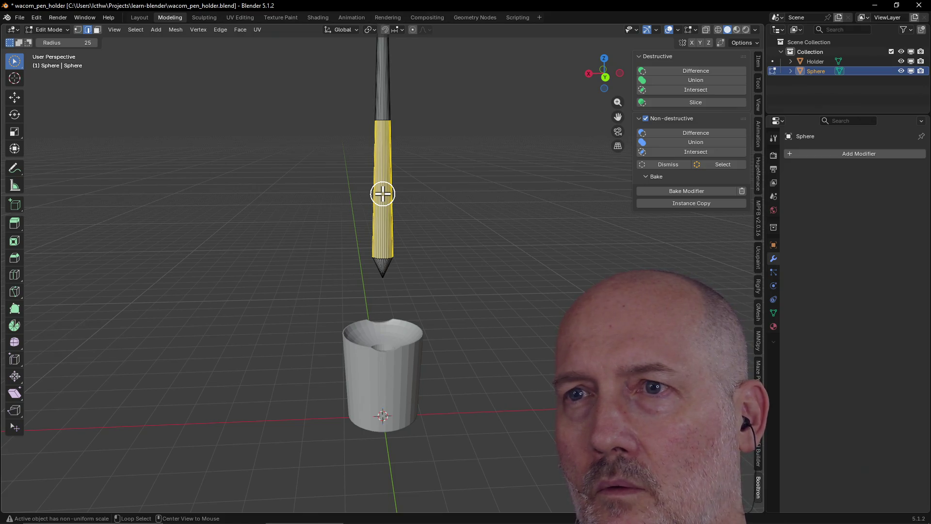
pyautogui.scroll(3, 417, 184)
pyautogui.moveTo(412, 181)
pyautogui.mouseDown(button='middle')
pyautogui.moveTo(314, 172)
pyautogui.moveTo(351, 177)
pyautogui.mouseUp(button='middle')
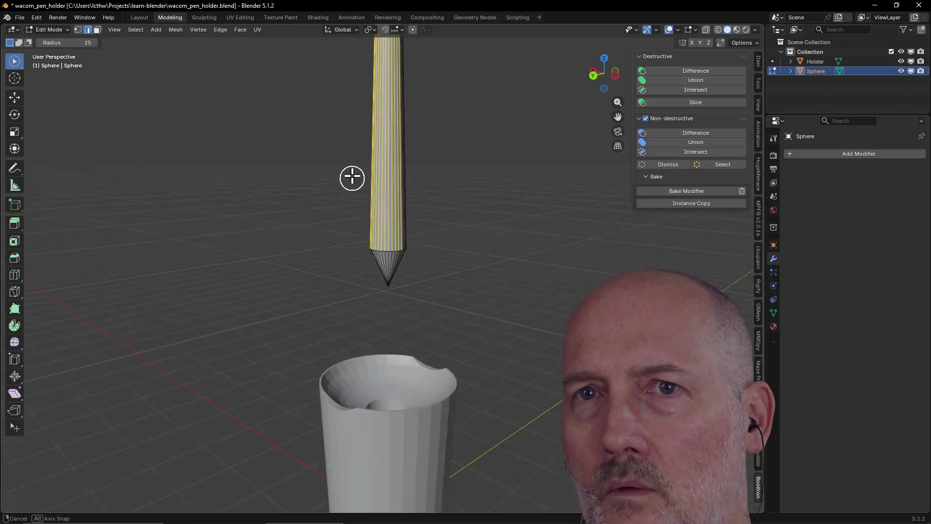
pyautogui.click(98, 30)
pyautogui.keyDown('alt'); pyautogui.click(387, 145); pyautogui.keyUp('alt')
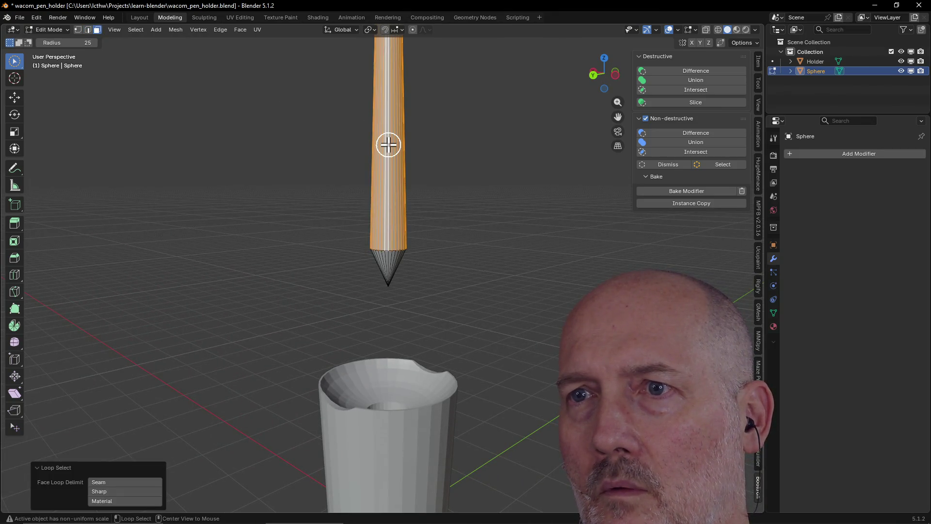
pyautogui.scroll(-5, 418, 182)
pyautogui.scroll(2, 419, 182)
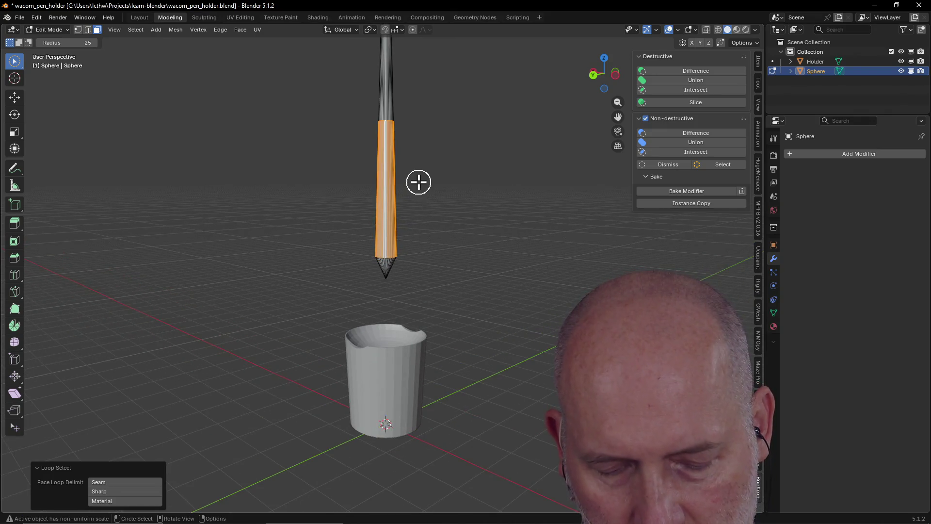
# - Add a second edge loop just above the conical tip, slid to factor -0.669
pyautogui.hotkey('ctrl', 'r')
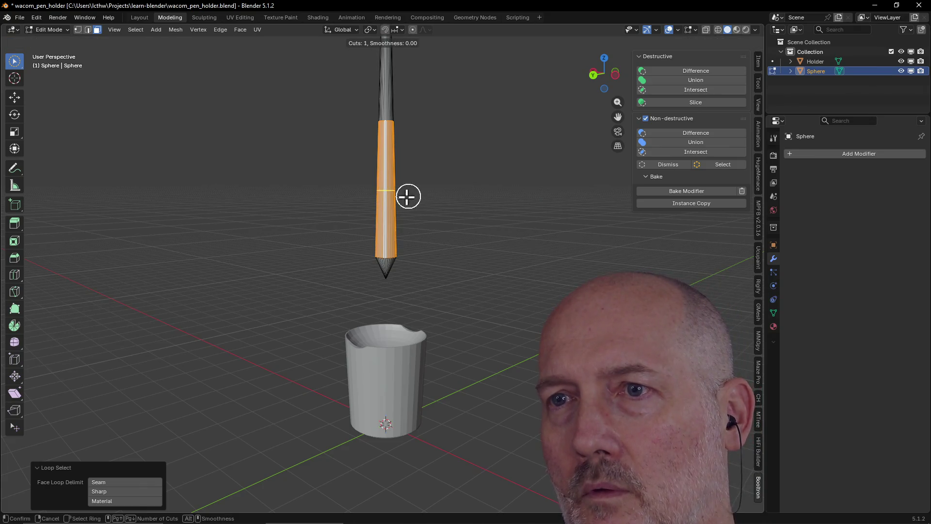
pyautogui.click(387, 197)
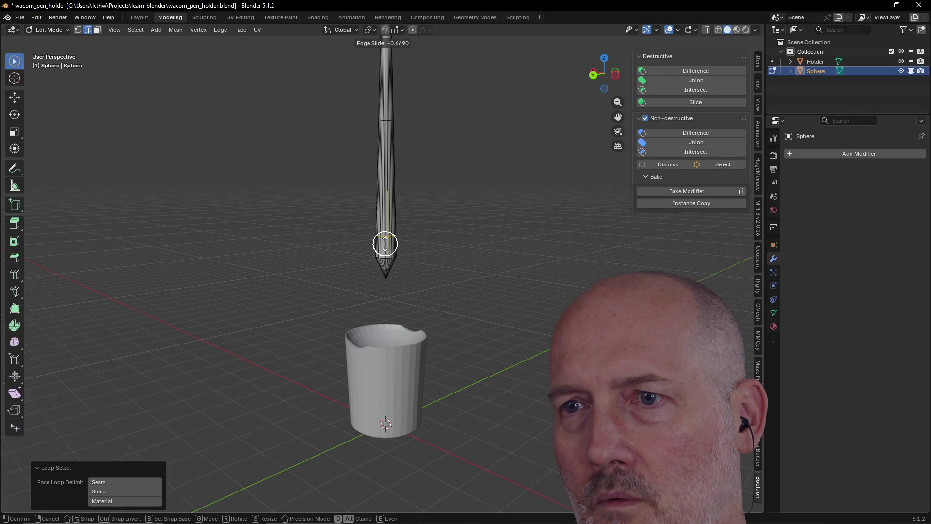
pyautogui.click(385, 244)
pyautogui.moveTo(453, 243)
pyautogui.mouseDown(button='middle')
pyautogui.moveTo(530, 225)
pyautogui.moveTo(484, 262)
pyautogui.mouseUp(button='middle')
pyautogui.scroll(3, 530, 224)
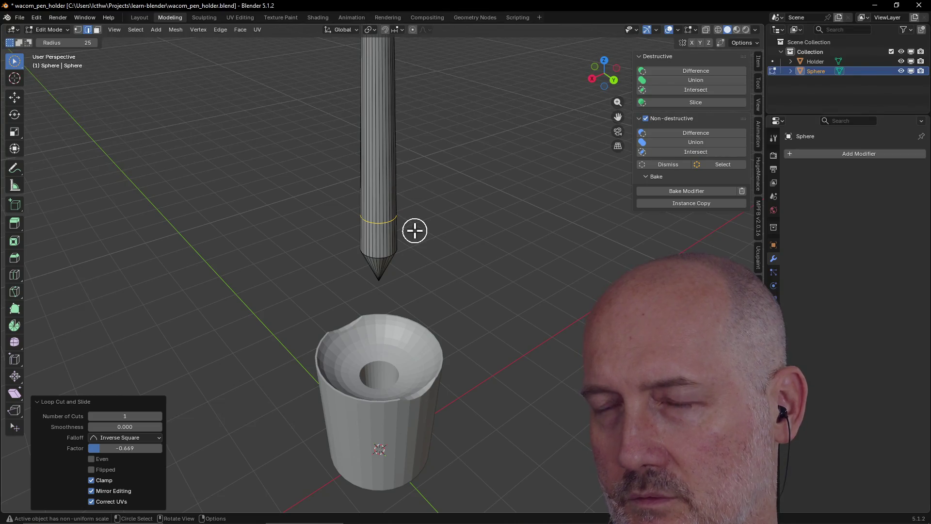
# - Scale the edge loop above the pencil tip to 0.916 on all axes
pyautogui.moveTo(414, 231); pyautogui.dragTo(414, 230, button='middle')
pyautogui.press('r')
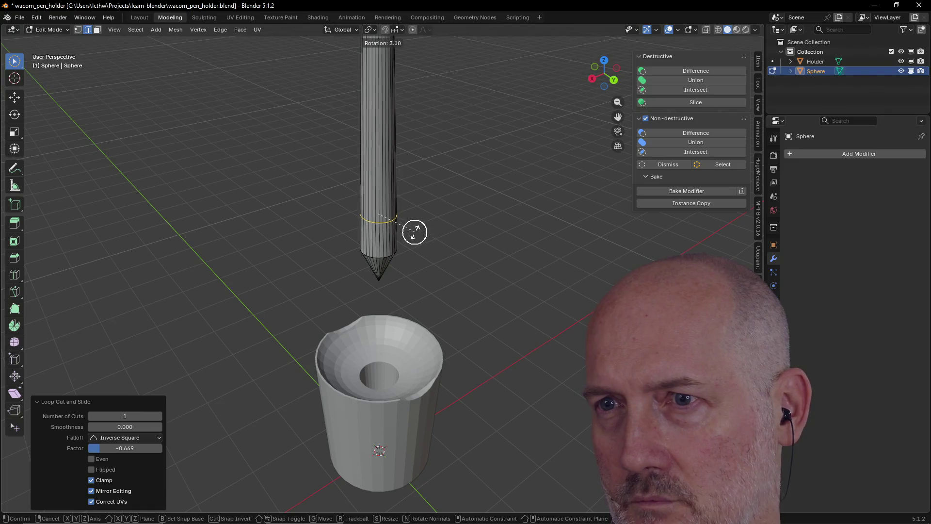
pyautogui.press('s')
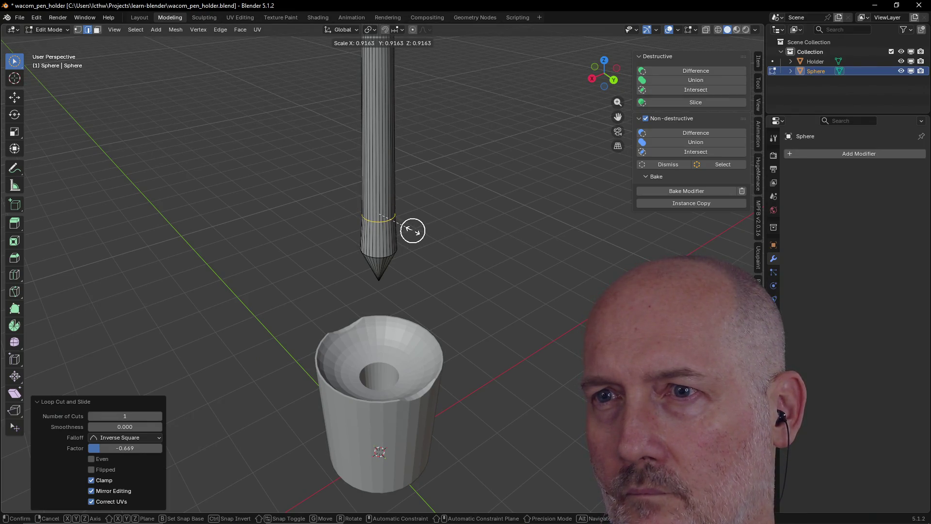
pyautogui.click(412, 230)
pyautogui.moveTo(420, 176)
pyautogui.mouseDown(button='middle')
pyautogui.moveTo(382, 129)
pyautogui.moveTo(372, 131)
pyautogui.moveTo(374, 168)
pyautogui.moveTo(496, 135)
pyautogui.moveTo(491, 110)
pyautogui.moveTo(436, 97)
pyautogui.moveTo(409, 116)
pyautogui.moveTo(407, 187)
pyautogui.moveTo(412, 176)
pyautogui.moveTo(439, 208)
pyautogui.moveTo(411, 145)
pyautogui.moveTo(456, 129)
pyautogui.moveTo(403, 96)
pyautogui.moveTo(346, 126)
pyautogui.moveTo(374, 179)
pyautogui.moveTo(397, 179)
pyautogui.mouseUp(button='middle')
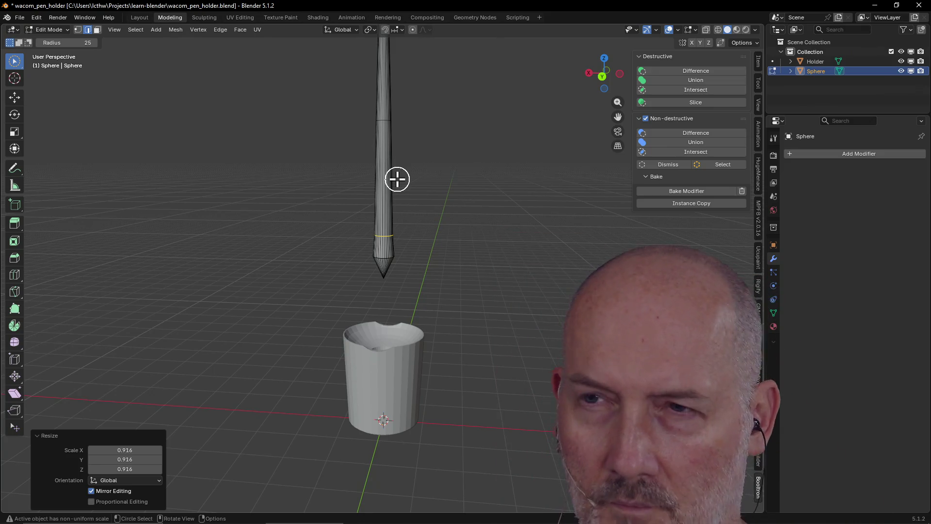
pyautogui.moveTo(398, 180); pyautogui.dragTo(397, 179, button='middle')
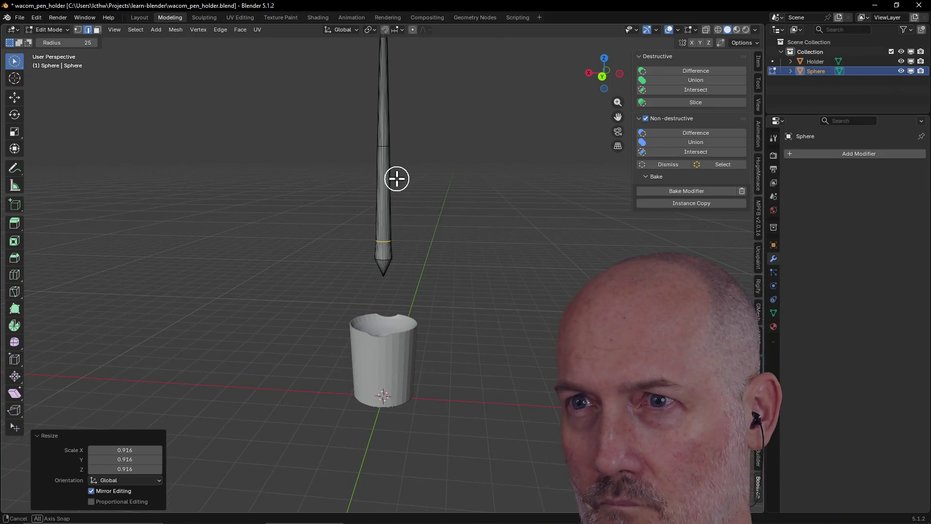
# - Clear the selection and switch to face select mode on the pencil
pyautogui.press('3')
pyautogui.hotkey('alt', 'a')
pyautogui.hotkey('ctrl', 'z')
pyautogui.hotkey('ctrl', 'z')
pyautogui.press('3')
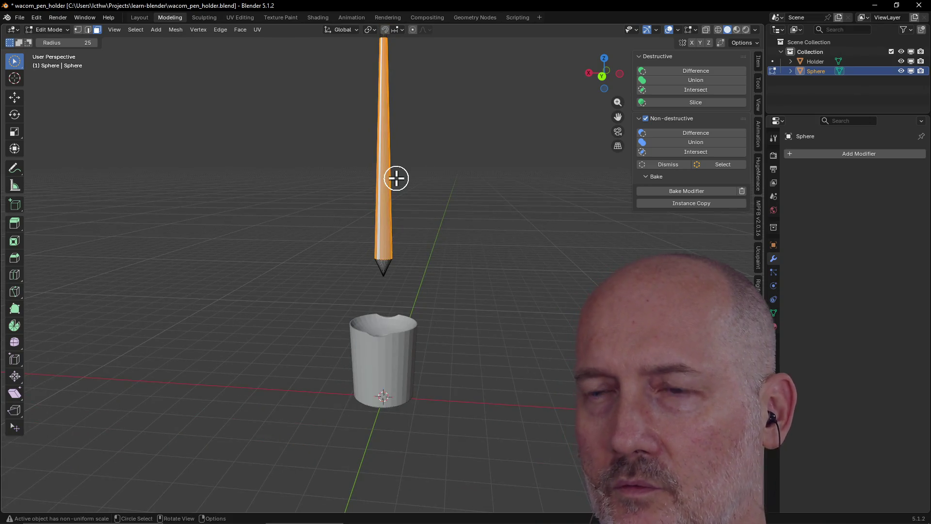
pyautogui.hotkey('ctrl', 'r')
pyautogui.click(391, 174)
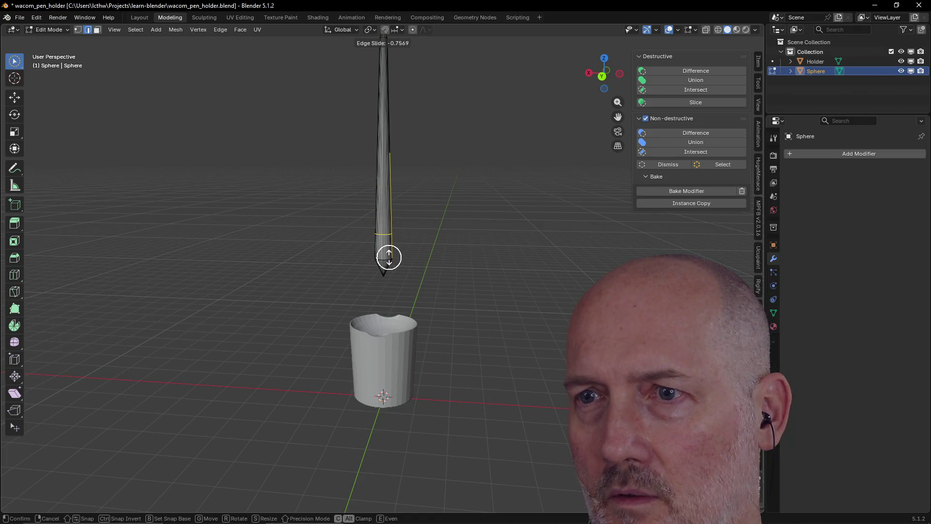
pyautogui.click(389, 264)
pyautogui.scroll(3, 452, 204)
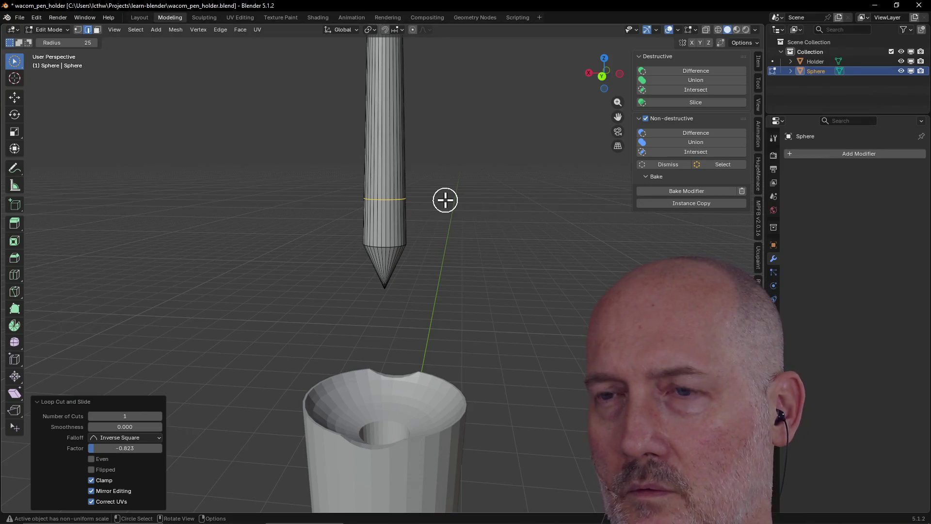
pyautogui.click(445, 200)
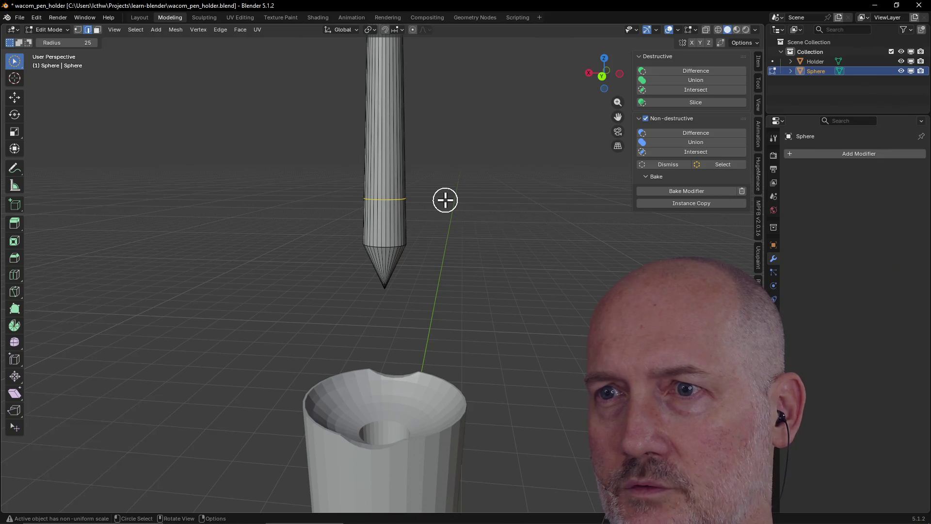
pyautogui.scroll(-3, 409, 212)
pyautogui.moveTo(409, 212); pyautogui.dragTo(400, 267, button='middle')
pyautogui.scroll(3, 401, 267)
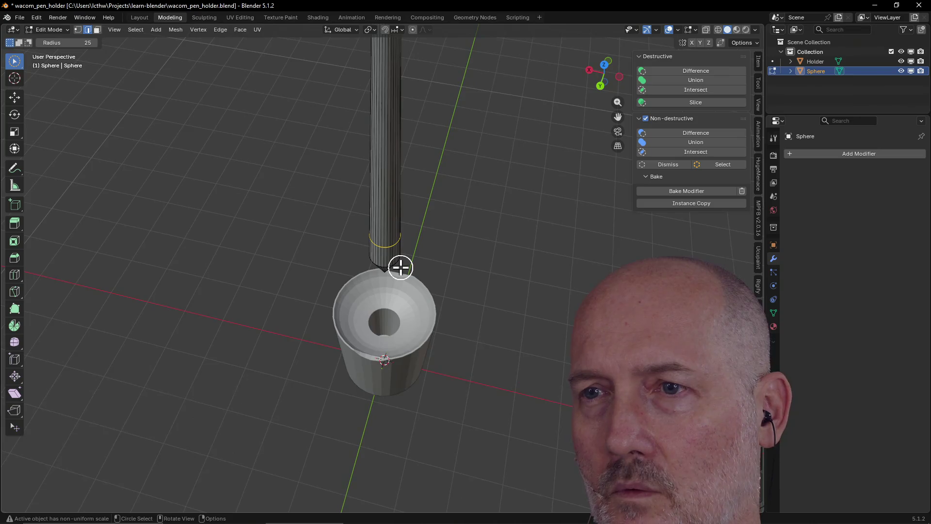
pyautogui.click(441, 256)
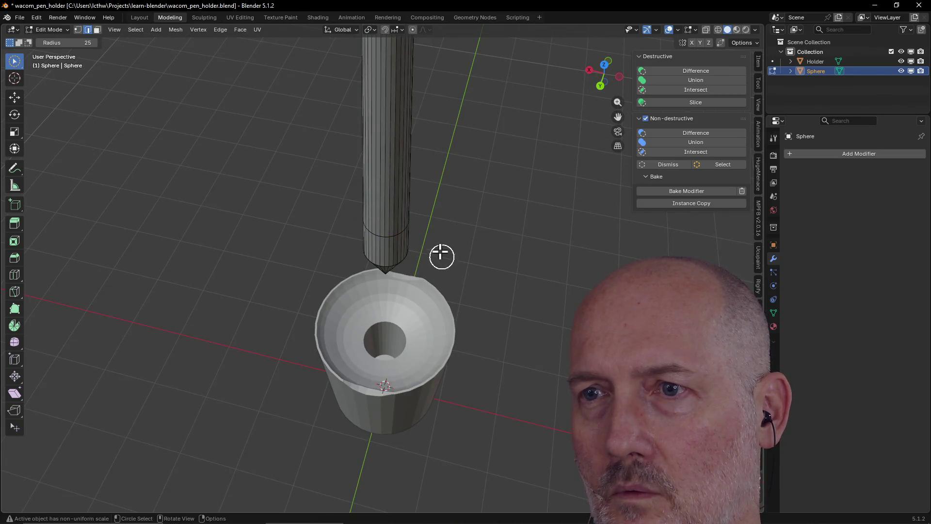
pyautogui.keyDown('alt'); pyautogui.click(391, 238); pyautogui.keyUp('alt')
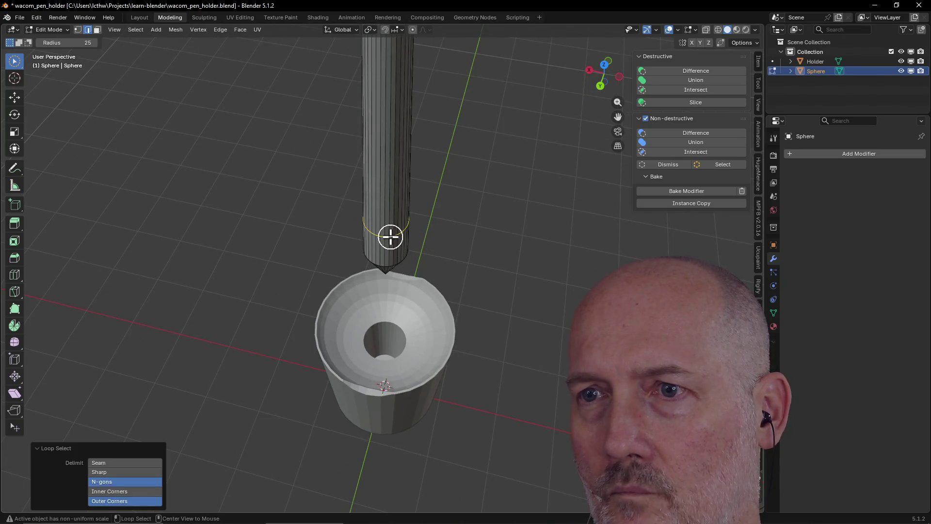
pyautogui.click(390, 238)
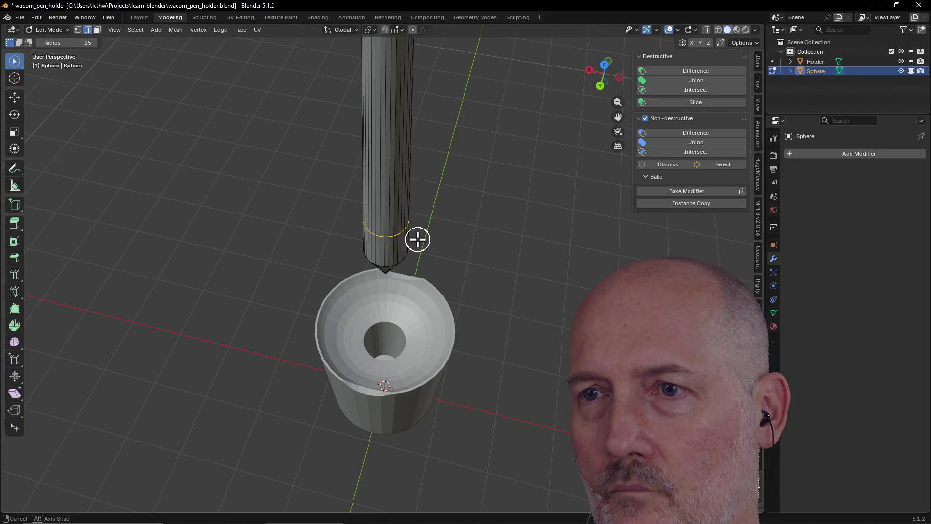
pyautogui.press('s')
pyautogui.press('Escape')
pyautogui.press('c')
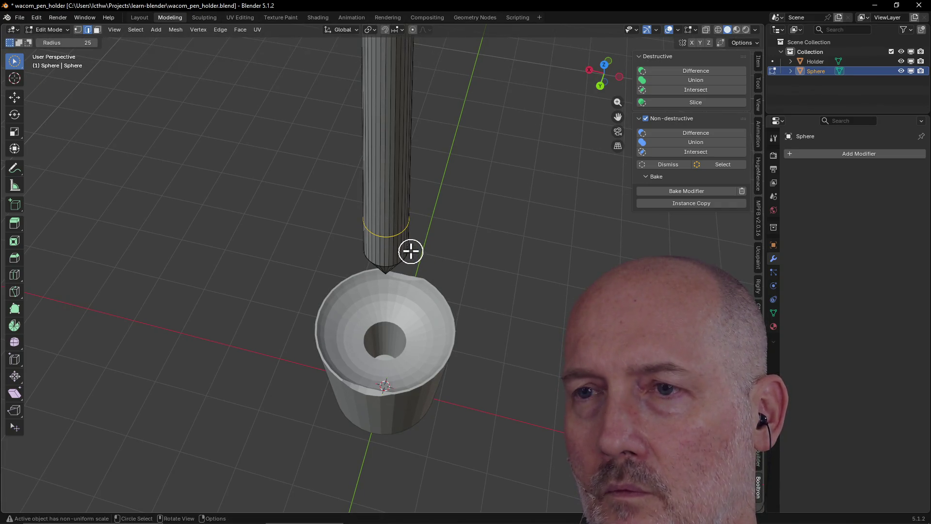
pyautogui.moveTo(419, 248); pyautogui.dragTo(422, 211, button='middle')
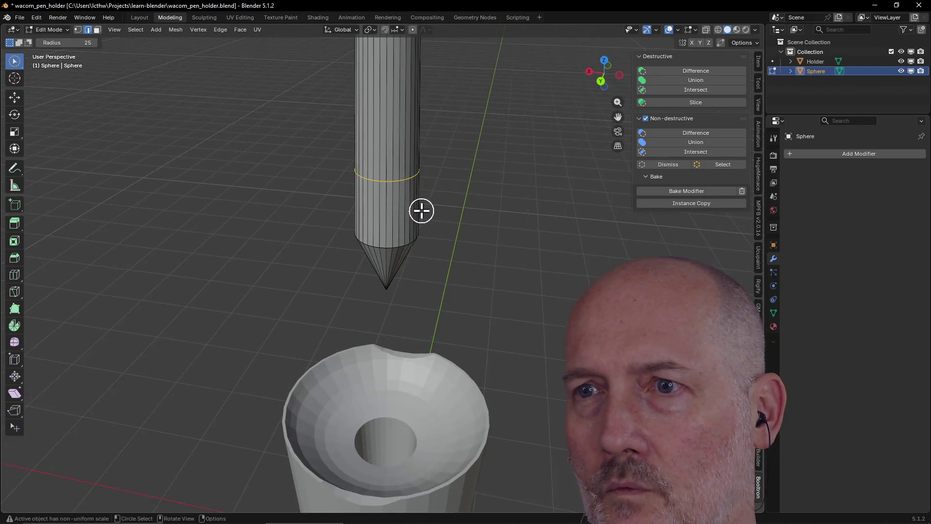
pyautogui.scroll(1, 420, 211)
pyautogui.click(400, 191)
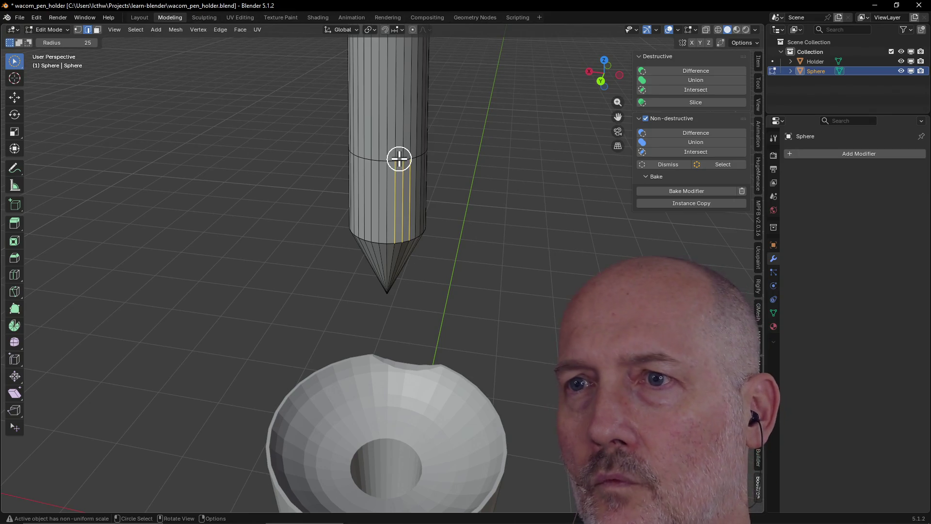
pyautogui.keyDown('alt'); pyautogui.click(400, 160); pyautogui.keyUp('alt')
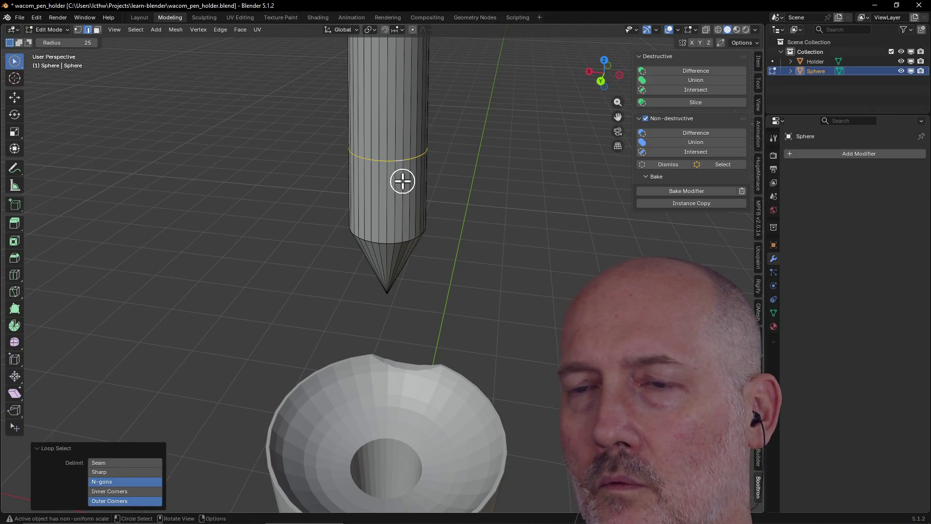
pyautogui.press('s')
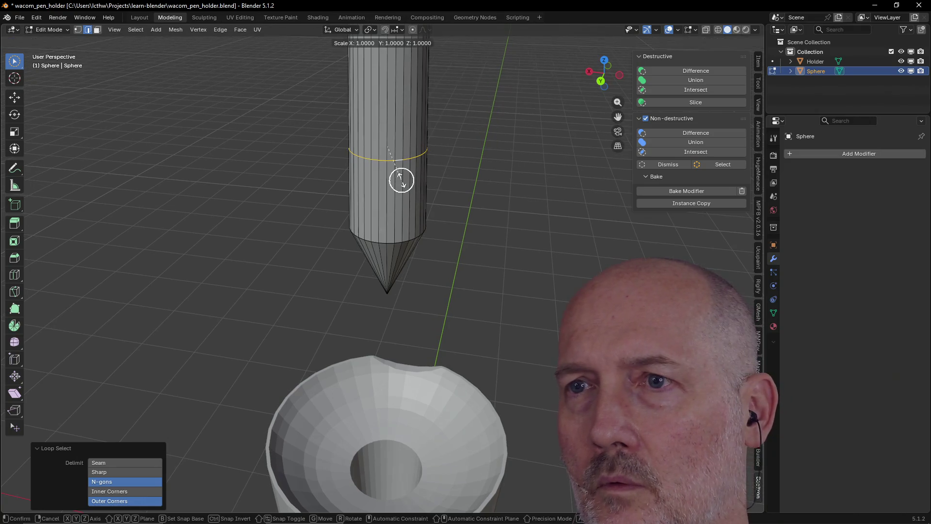
pyautogui.click(416, 197)
pyautogui.moveTo(415, 198)
pyautogui.mouseDown(button='middle')
pyautogui.moveTo(538, 182)
pyautogui.moveTo(530, 175)
pyautogui.mouseUp(button='middle')
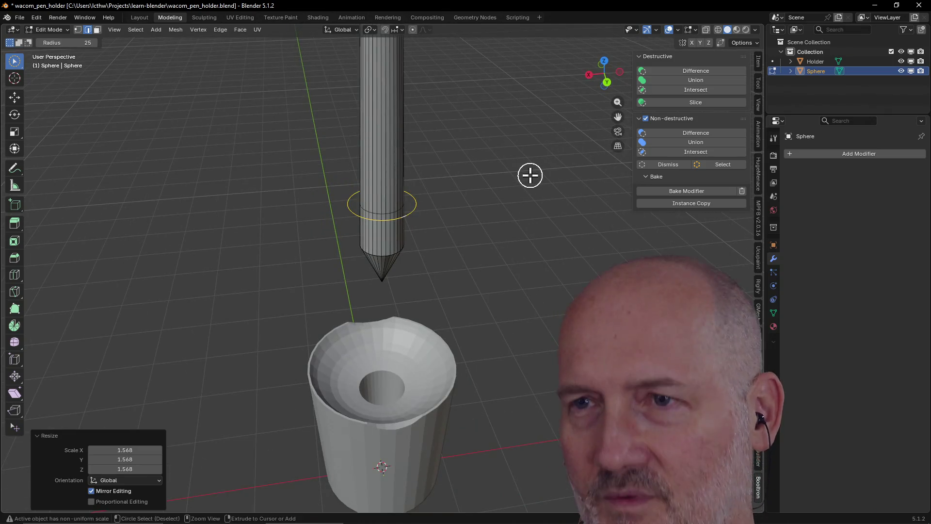
pyautogui.hotkey('ctrl', 'z')
pyautogui.hotkey('ctrl', 'z')
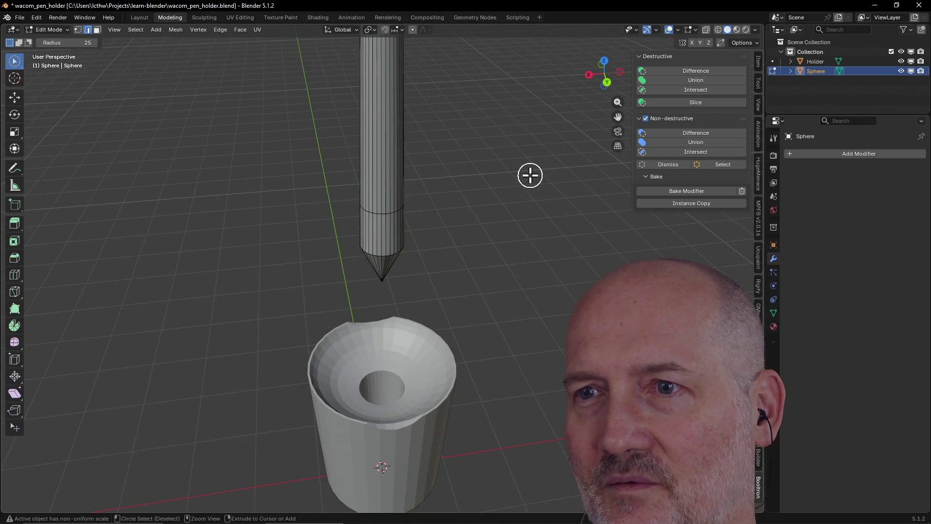
pyautogui.hotkey('ctrl', 'z')
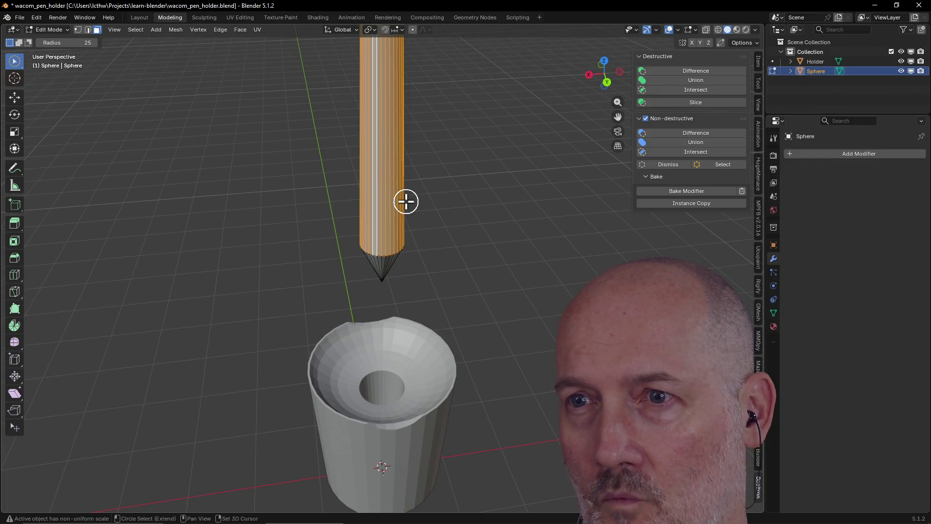
# - Add a single loop cut on the shaft, settled just above the conical tip
pyautogui.hotkey('ctrl', 'r')
pyautogui.click(406, 201)
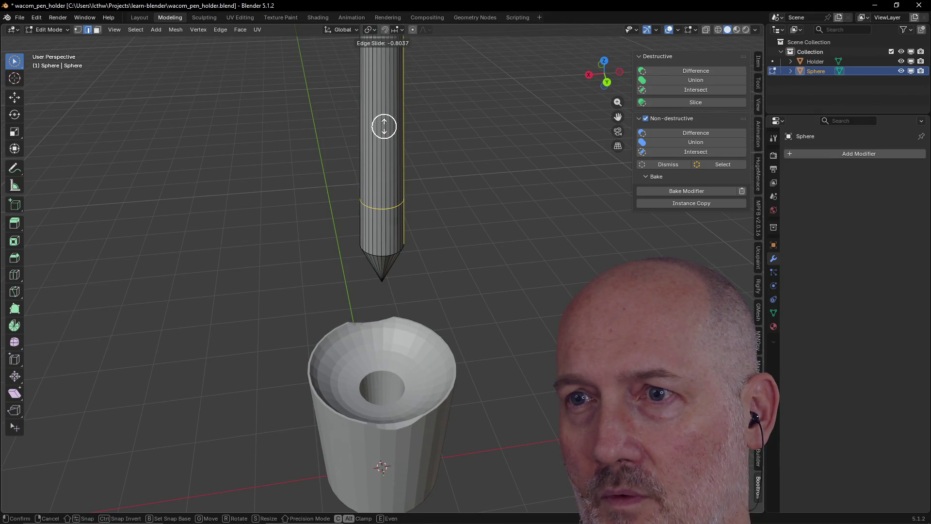
pyautogui.click(384, 151)
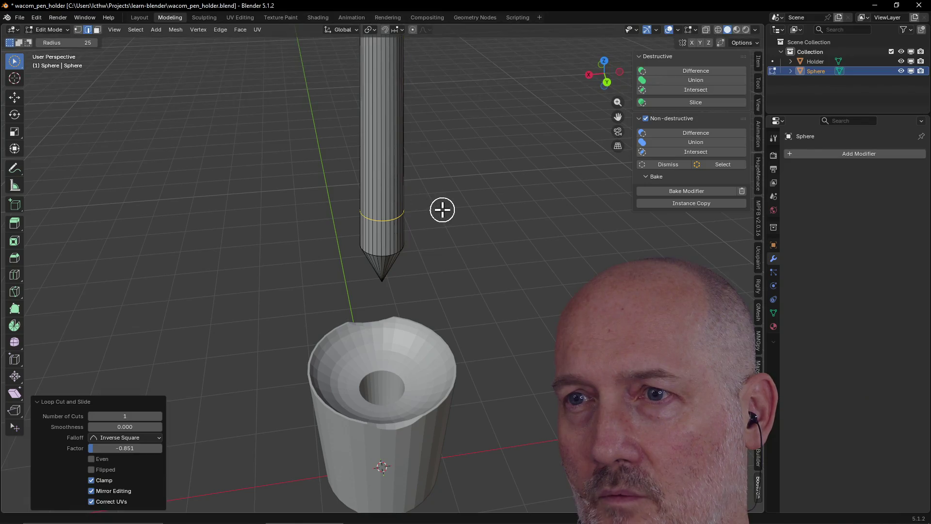
pyautogui.scroll(3, 443, 208)
pyautogui.moveTo(443, 209)
pyautogui.mouseDown(button='middle')
pyautogui.moveTo(348, 193)
pyautogui.moveTo(378, 178)
pyautogui.mouseUp(button='middle')
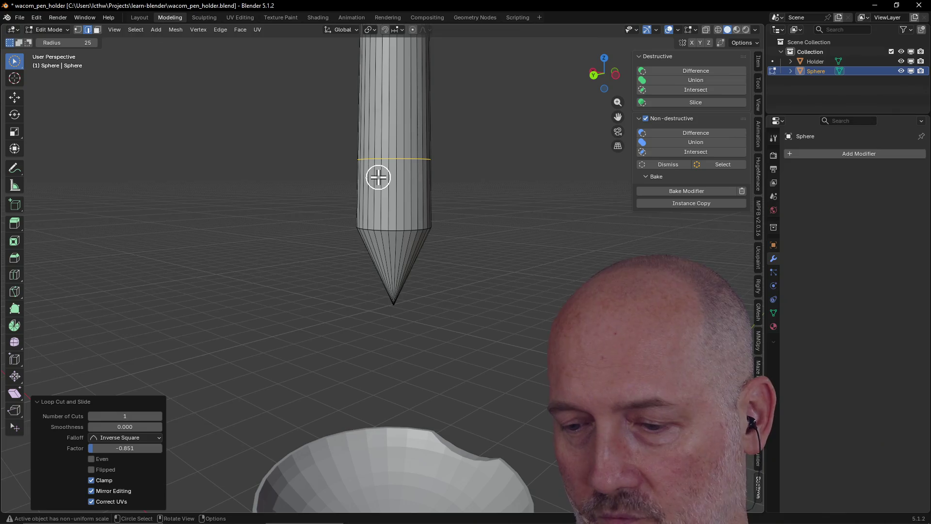
pyautogui.hotkey('alt', 'Tab')
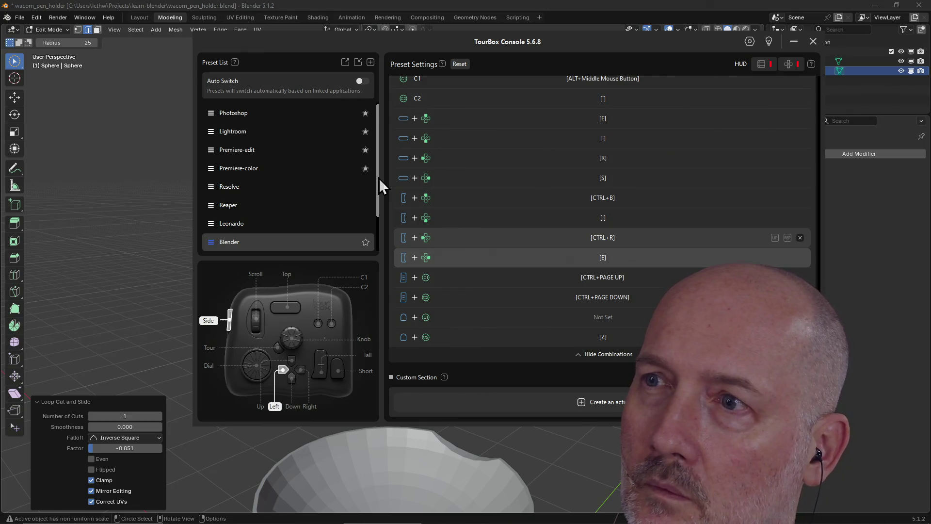
pyautogui.hotkey('alt', 'Tab')
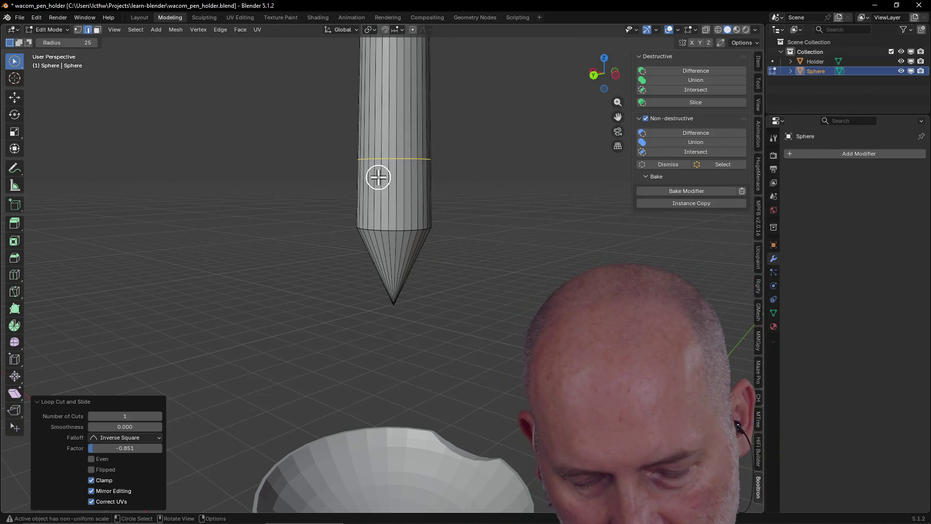
# - Scale the new ring down to 0.75 so the shaft tapers into a collar
pyautogui.press('s')
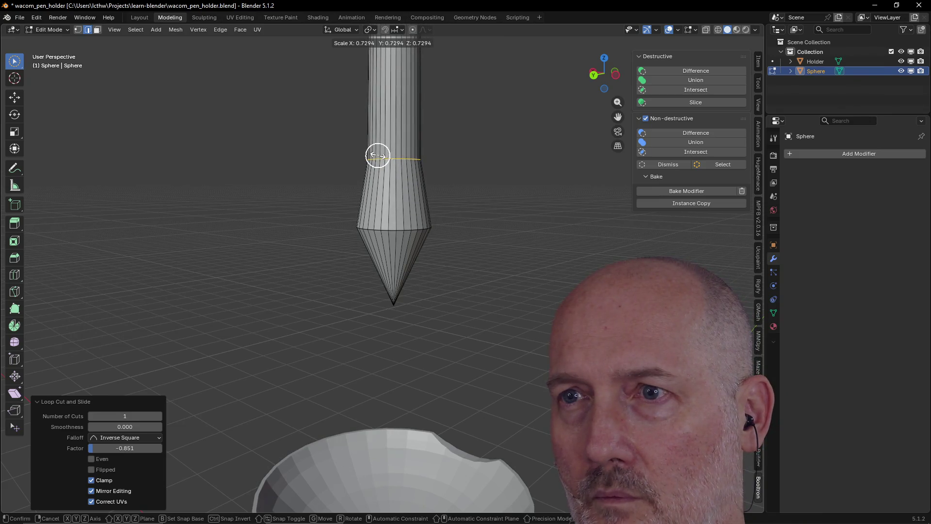
pyautogui.click(377, 156)
pyautogui.scroll(-5, 449, 141)
pyautogui.moveTo(450, 141); pyautogui.dragTo(447, 159, button='middle')
pyautogui.scroll(3, 446, 158)
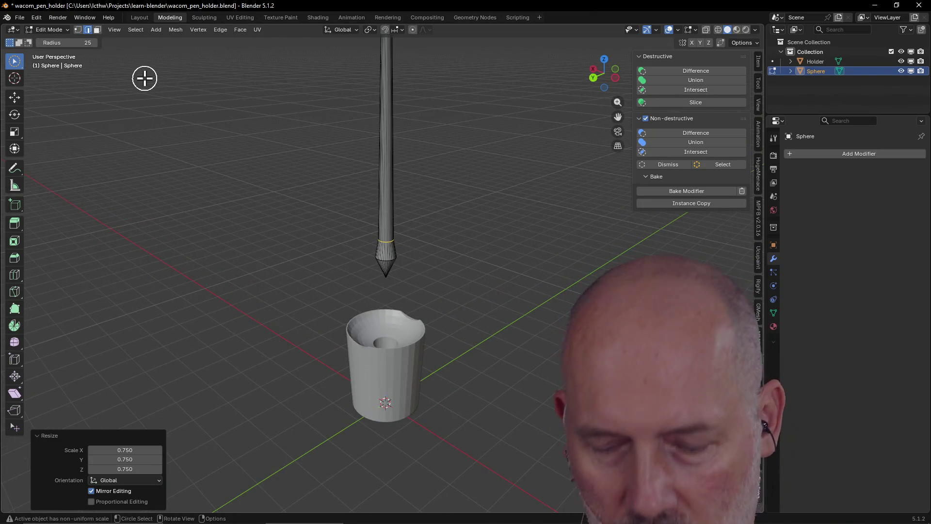
pyautogui.press('3')
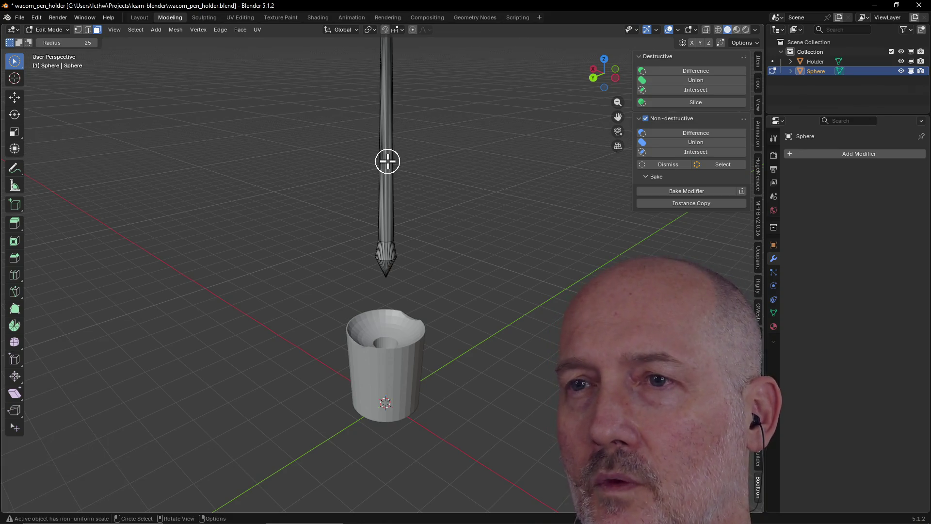
# - Loop-select a ring of shaft faces, cancelling an accidental rotate
pyautogui.keyDown('alt'); pyautogui.click(382, 166); pyautogui.keyUp('alt')
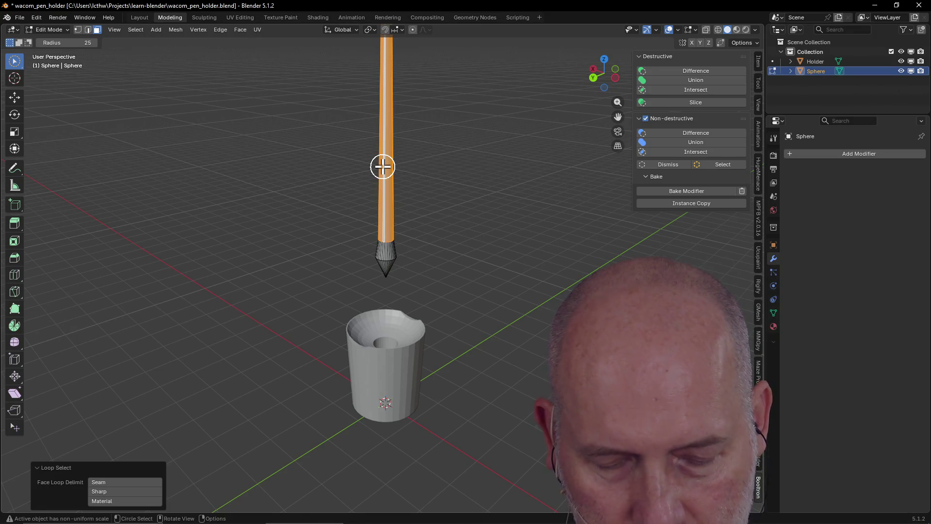
pyautogui.press('r')
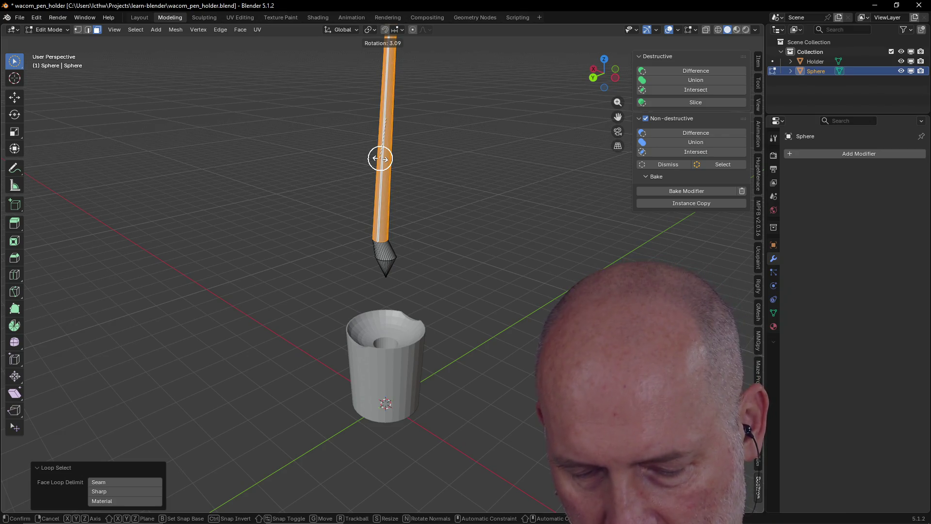
pyautogui.press('Escape')
pyautogui.moveTo(380, 157); pyautogui.dragTo(379, 156, button='middle')
# - Add a single loop cut partway along the shaft and slide it into position
pyautogui.hotkey('ctrl', 'r')
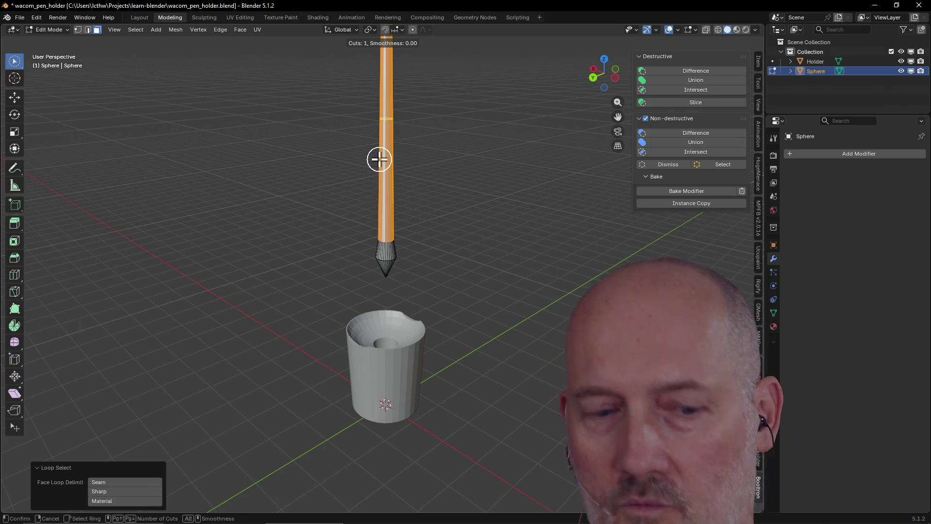
pyautogui.click(380, 159)
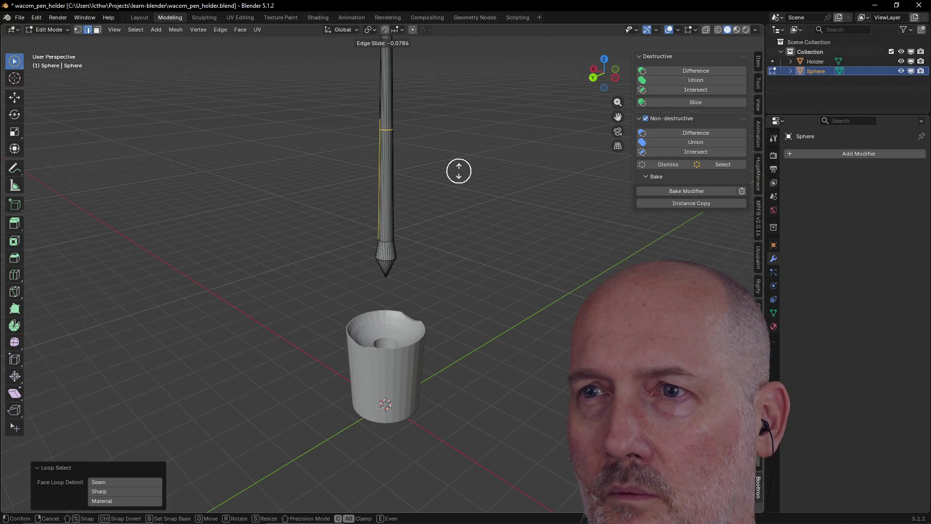
pyautogui.click(459, 178)
pyautogui.moveTo(459, 179)
pyautogui.mouseDown(button='middle')
pyautogui.moveTo(453, 145)
pyautogui.moveTo(453, 175)
pyautogui.mouseUp(button='middle')
pyautogui.scroll(2, 453, 179)
pyautogui.scroll(-2, 453, 178)
pyautogui.scroll(1, 457, 190)
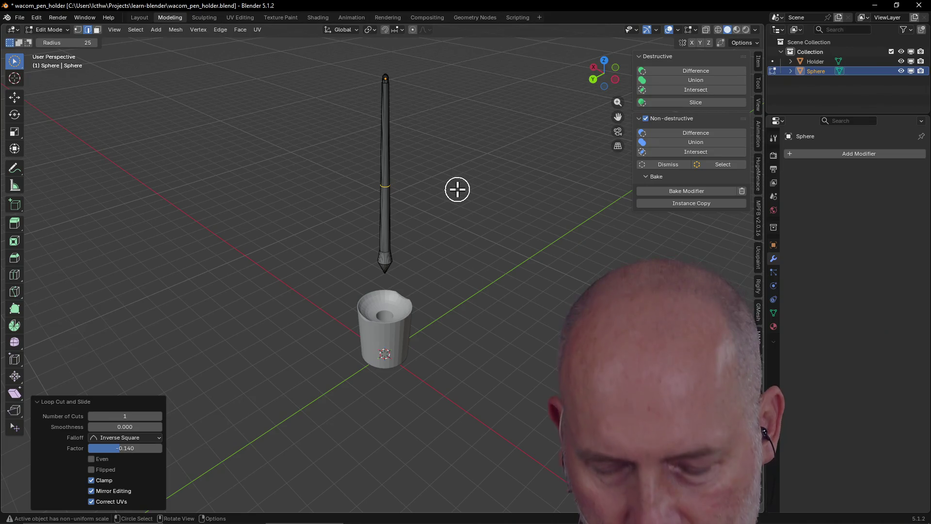
pyautogui.hotkey('ctrl', 'l')
pyautogui.press('3')
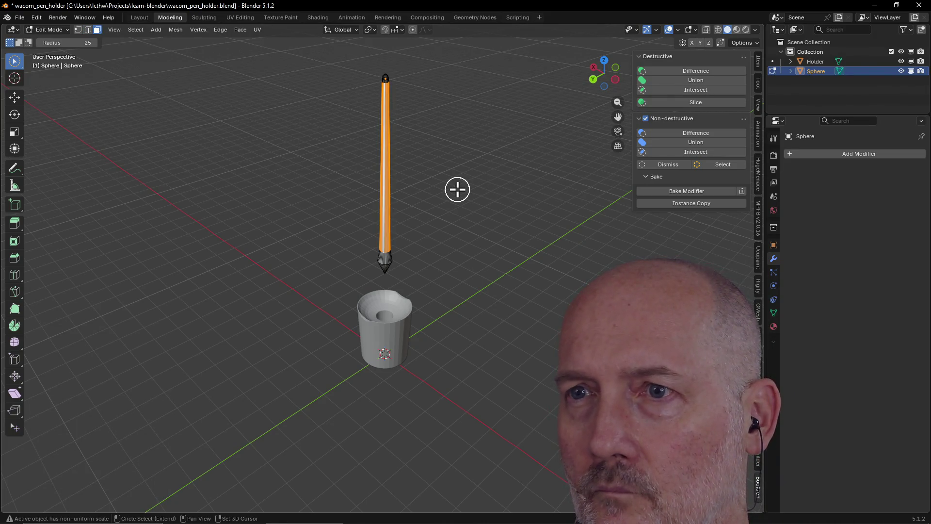
# - Add another shaft loop cut at factor -0.006 with Inverse Square falloff, viewed side-on
pyautogui.hotkey('ctrl', 'r')
pyautogui.click(385, 198)
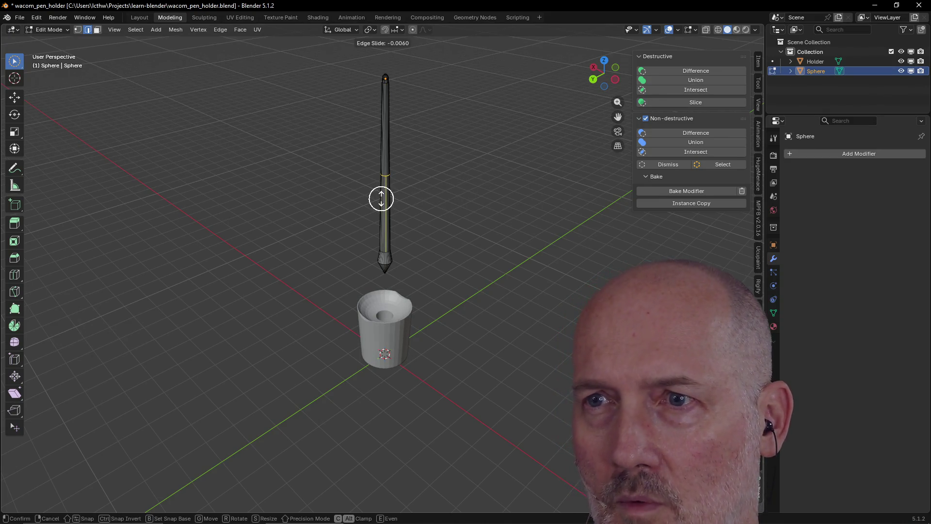
pyautogui.click(381, 199)
pyautogui.scroll(2, 509, 229)
pyautogui.moveTo(509, 228)
pyautogui.mouseDown(button='middle')
pyautogui.moveTo(551, 202)
pyautogui.moveTo(367, 249)
pyautogui.moveTo(252, 260)
pyautogui.moveTo(359, 204)
pyautogui.moveTo(345, 208)
pyautogui.mouseUp(button='middle')
pyautogui.press('KP_3')
pyautogui.scroll(-3, 358, 203)
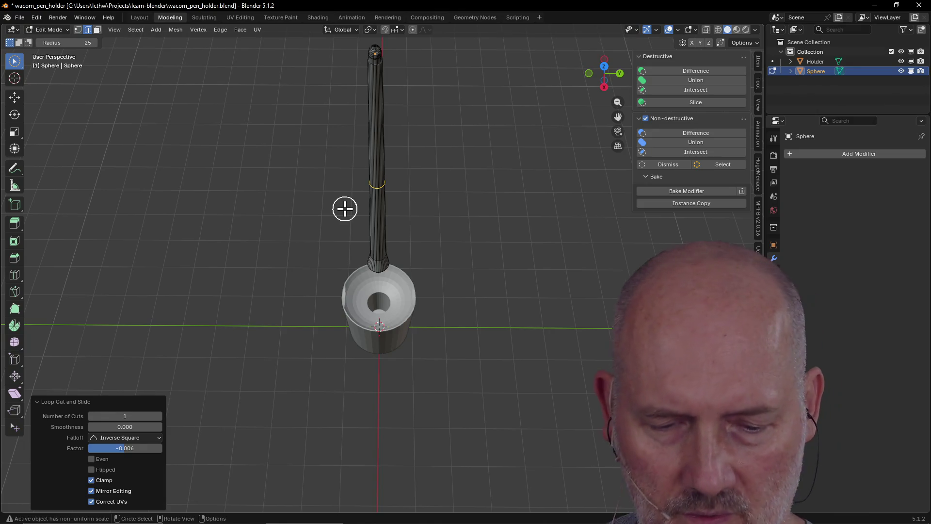
pyautogui.scroll(2, 410, 170)
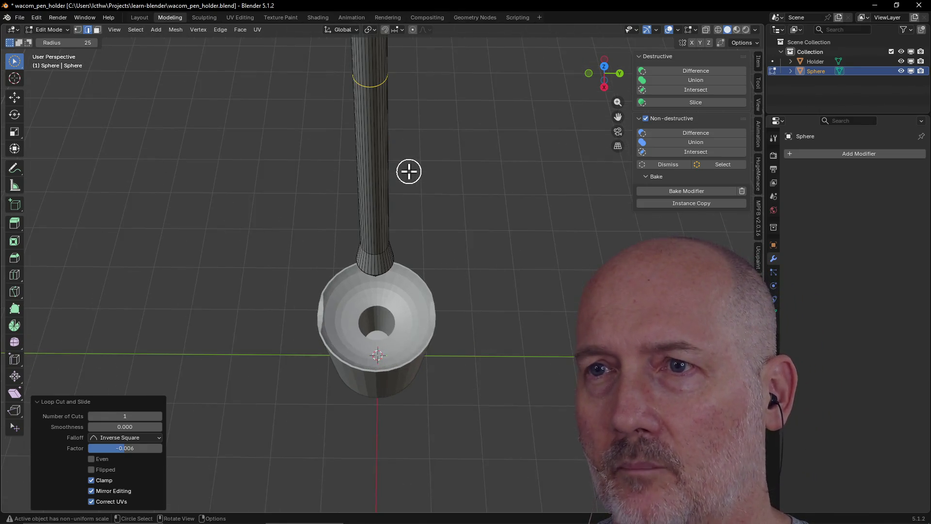
pyautogui.moveTo(409, 170)
pyautogui.mouseDown(button='middle')
pyautogui.moveTo(420, 139)
pyautogui.moveTo(420, 170)
pyautogui.mouseUp(button='middle')
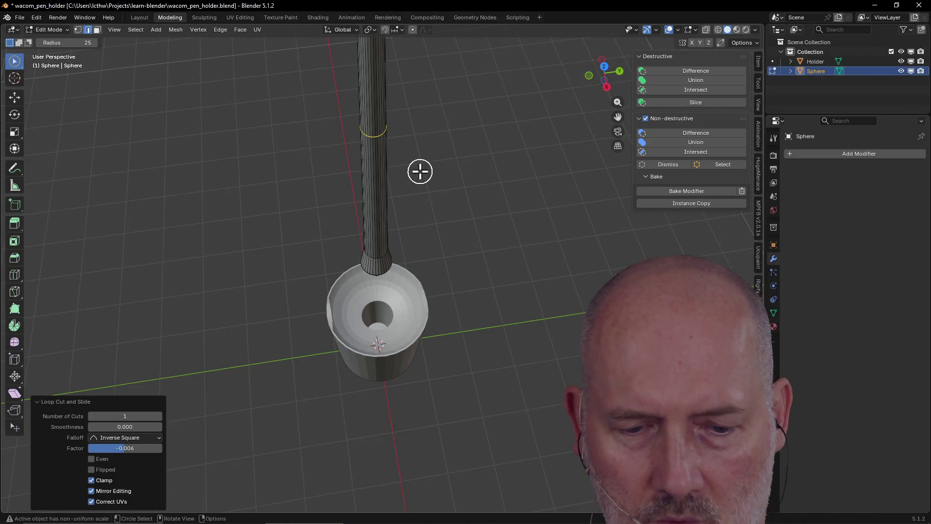
pyautogui.scroll(4, 420, 171)
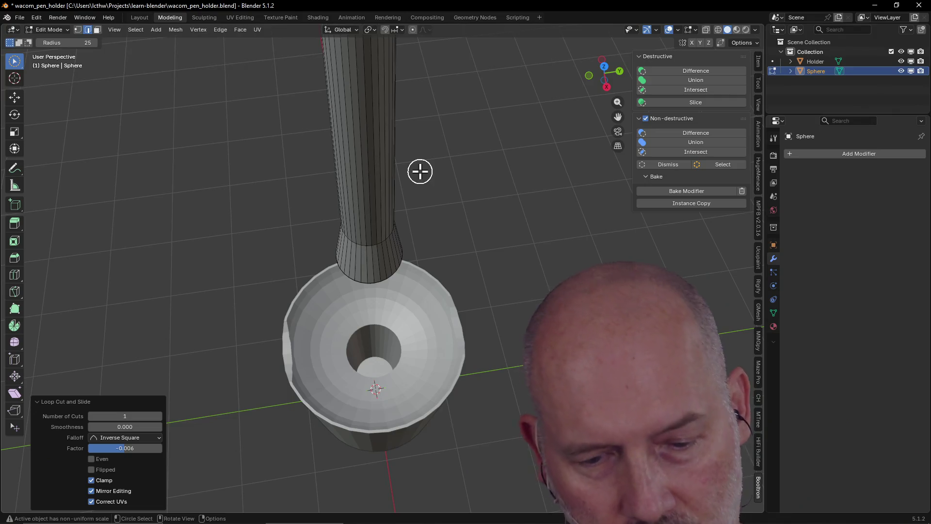
pyautogui.scroll(-3, 420, 171)
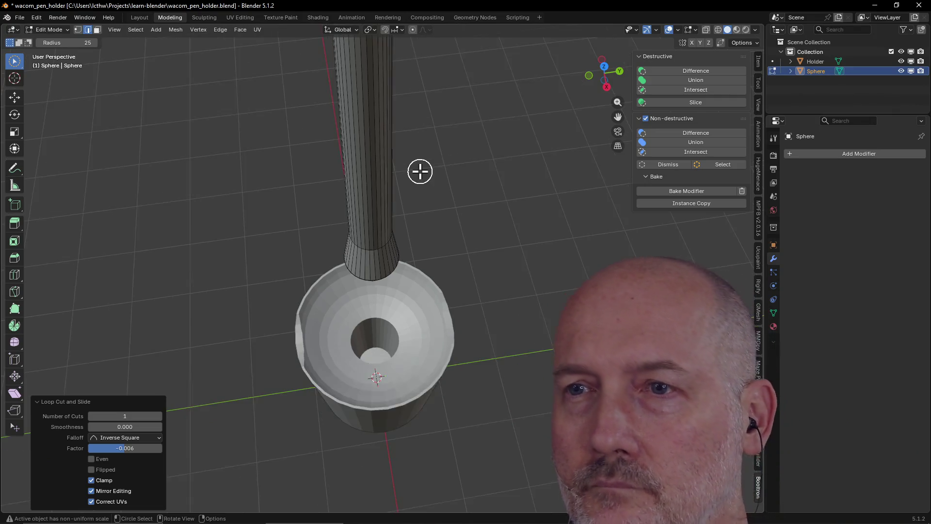
pyautogui.moveTo(420, 171)
pyautogui.mouseDown(button='middle')
pyautogui.moveTo(414, 79)
pyautogui.moveTo(501, 48)
pyautogui.moveTo(402, 83)
pyautogui.moveTo(417, 80)
pyautogui.moveTo(438, 95)
pyautogui.moveTo(409, 77)
pyautogui.moveTo(391, 100)
pyautogui.moveTo(423, 90)
pyautogui.moveTo(424, 116)
pyautogui.moveTo(320, 72)
pyautogui.moveTo(289, 39)
pyautogui.moveTo(278, 133)
pyautogui.moveTo(378, 98)
pyautogui.moveTo(381, 125)
pyautogui.mouseUp(button='middle')
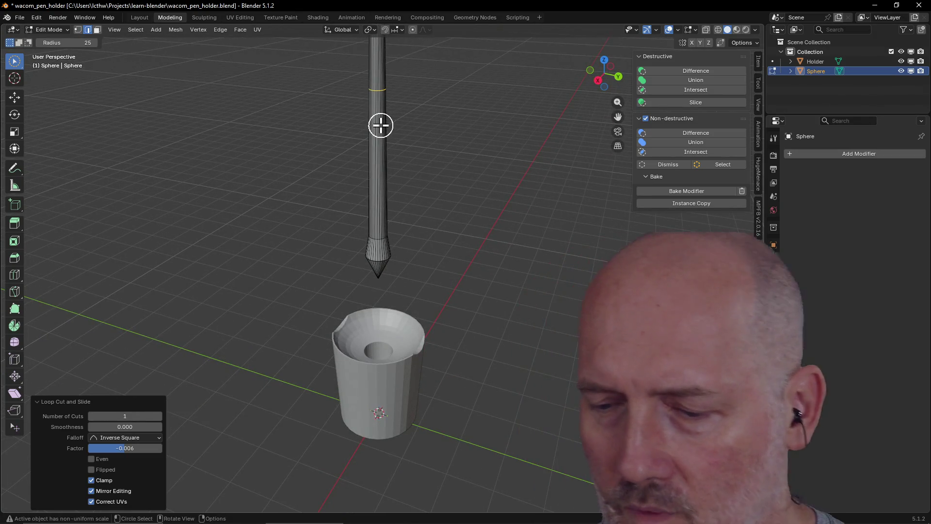
# - Undo back to the upper collar ring and scale it down to 0.898
pyautogui.hotkey('ctrl', 'z')
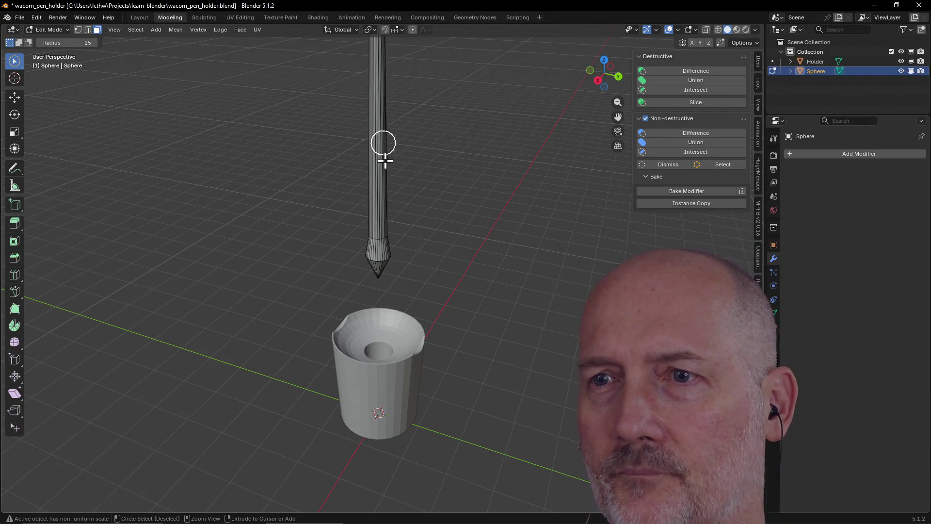
pyautogui.hotkey('ctrl', 'z')
pyautogui.scroll(5, 407, 174)
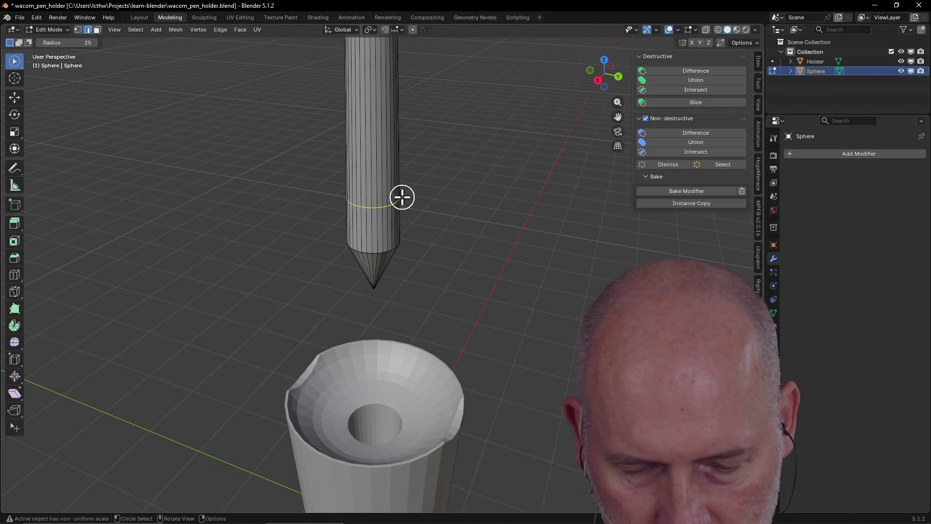
pyautogui.moveTo(402, 197); pyautogui.dragTo(402, 197, button='middle')
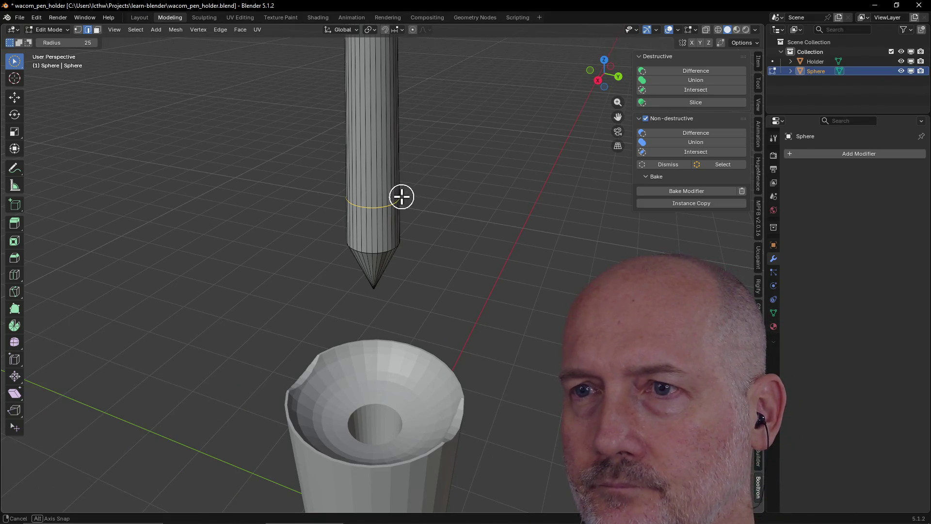
pyautogui.press('s')
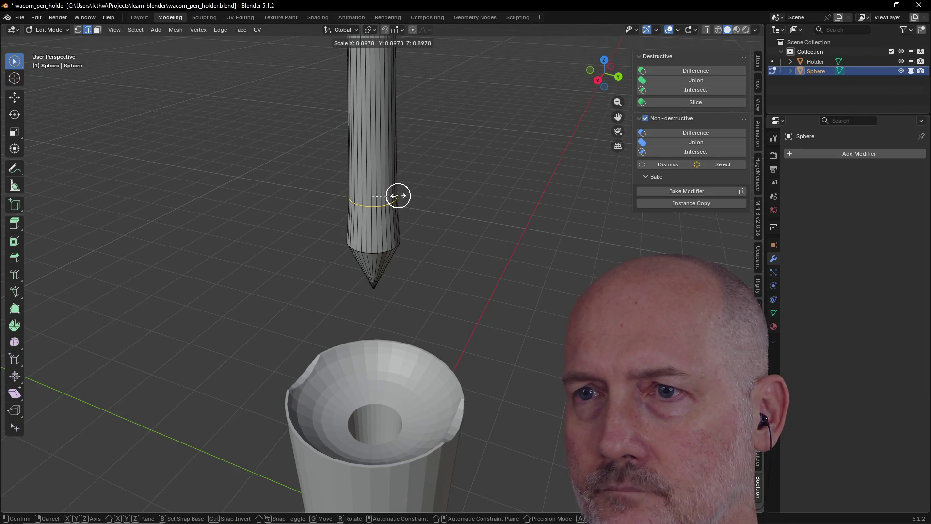
pyautogui.click(398, 196)
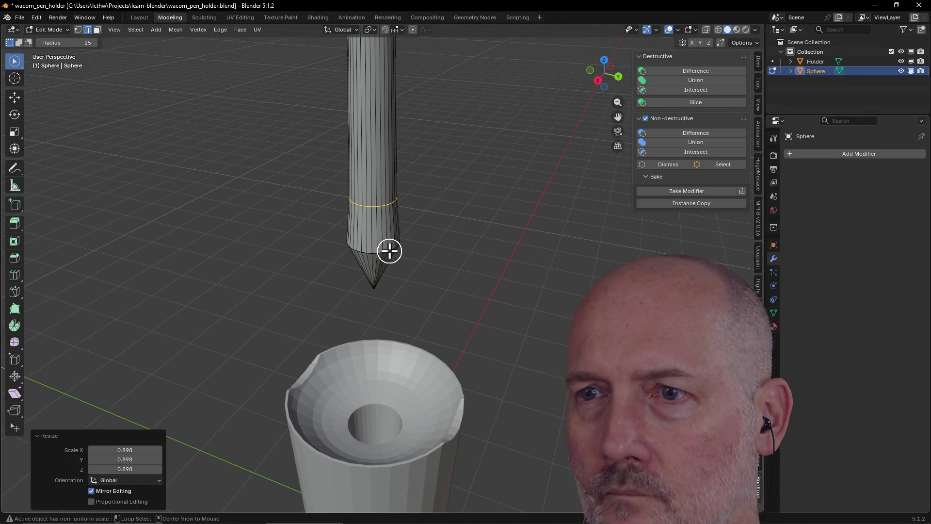
# - Select the ring at the cone's base and widen it to about 1.09
pyautogui.keyDown('alt'); pyautogui.click(390, 251); pyautogui.keyUp('alt')
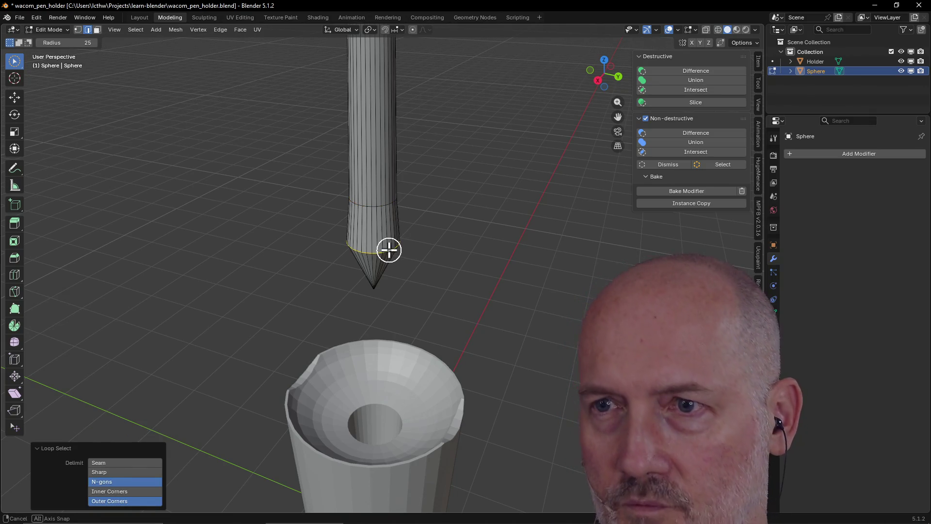
pyautogui.press('s')
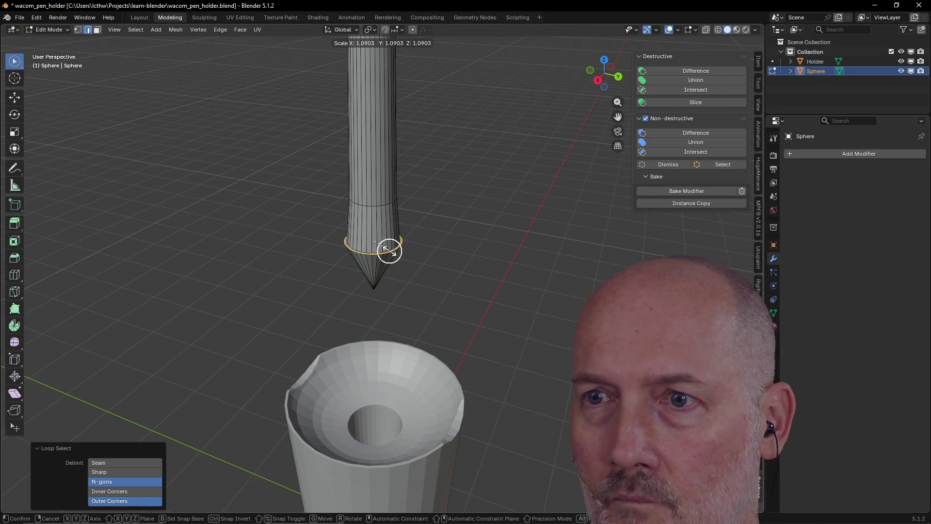
pyautogui.click(389, 251)
pyautogui.scroll(2, 390, 251)
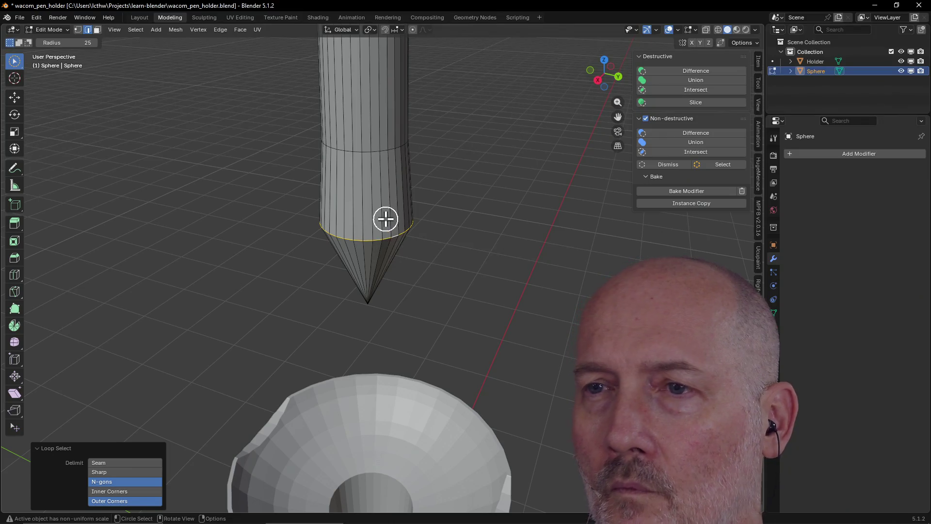
pyautogui.click(386, 219)
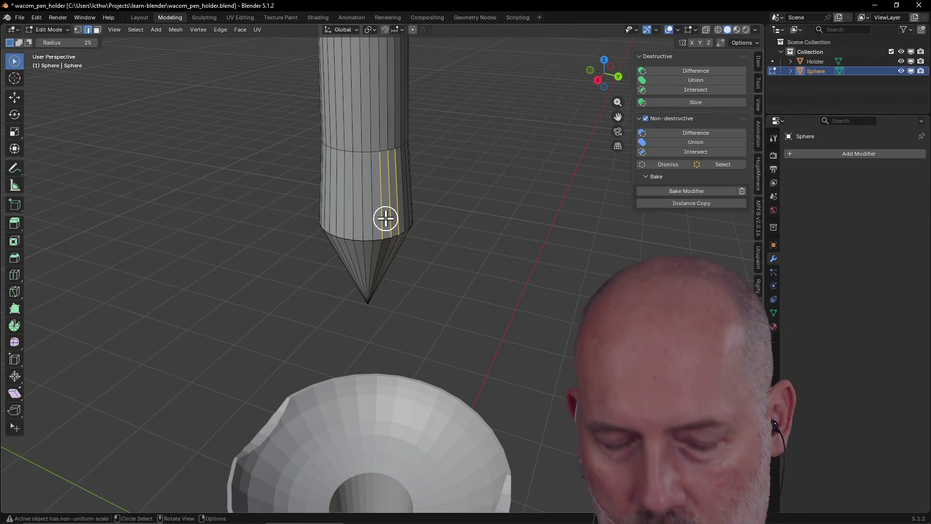
pyautogui.click(97, 31)
pyautogui.keyDown('alt'); pyautogui.click(387, 198); pyautogui.keyUp('alt')
pyautogui.keyDown('alt'); pyautogui.click(373, 260); pyautogui.keyUp('alt')
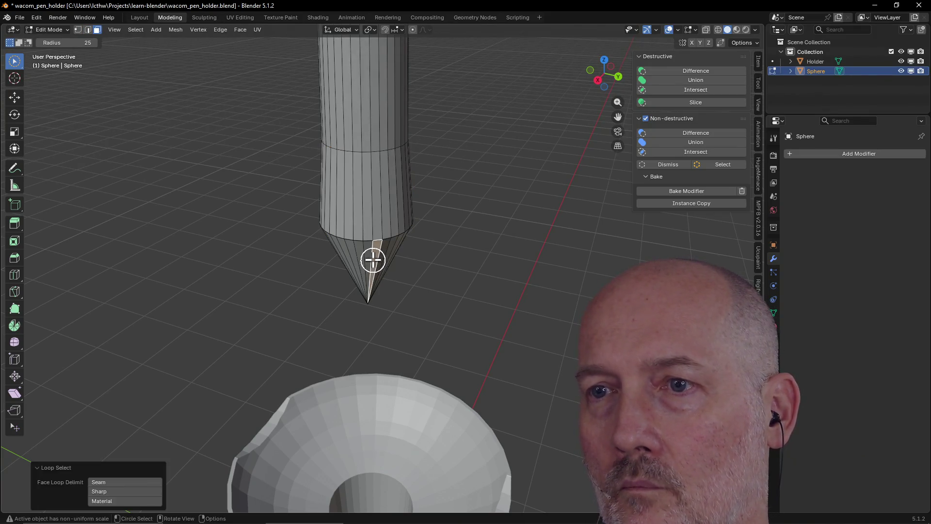
pyautogui.keyDown('alt'); pyautogui.click(382, 218); pyautogui.keyUp('alt')
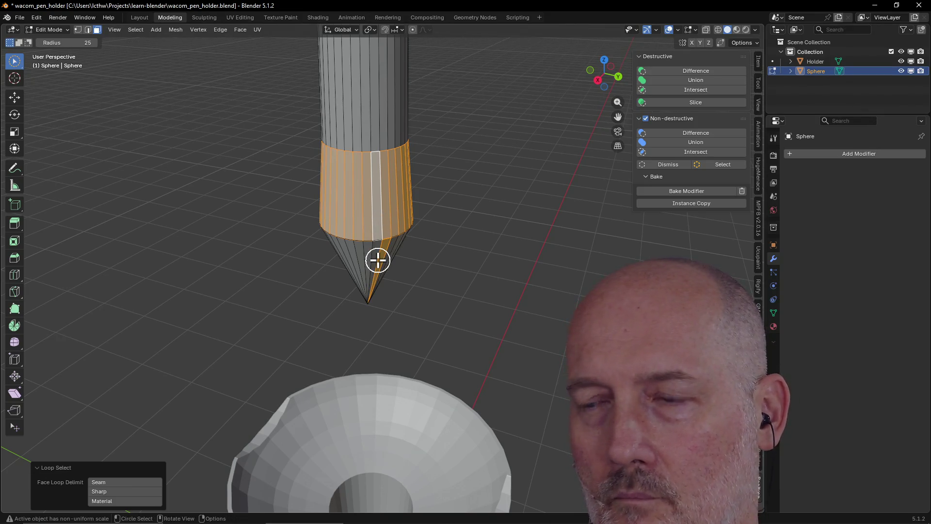
pyautogui.moveTo(380, 264)
pyautogui.mouseDown()
pyautogui.moveTo(335, 266)
pyautogui.moveTo(330, 280)
pyautogui.mouseUp()
pyautogui.moveTo(330, 280)
pyautogui.mouseDown(button='middle')
pyautogui.moveTo(524, 266)
pyautogui.moveTo(504, 269)
pyautogui.mouseUp(button='middle')
pyautogui.moveTo(362, 264)
pyautogui.mouseDown(button='middle')
pyautogui.moveTo(354, 271)
pyautogui.moveTo(503, 267)
pyautogui.moveTo(486, 264)
pyautogui.mouseUp(button='middle')
pyautogui.rightClick(382, 264)
pyautogui.moveTo(312, 276)
pyautogui.mouseDown(button='middle')
pyautogui.moveTo(500, 248)
pyautogui.moveTo(445, 253)
pyautogui.mouseUp(button='middle')
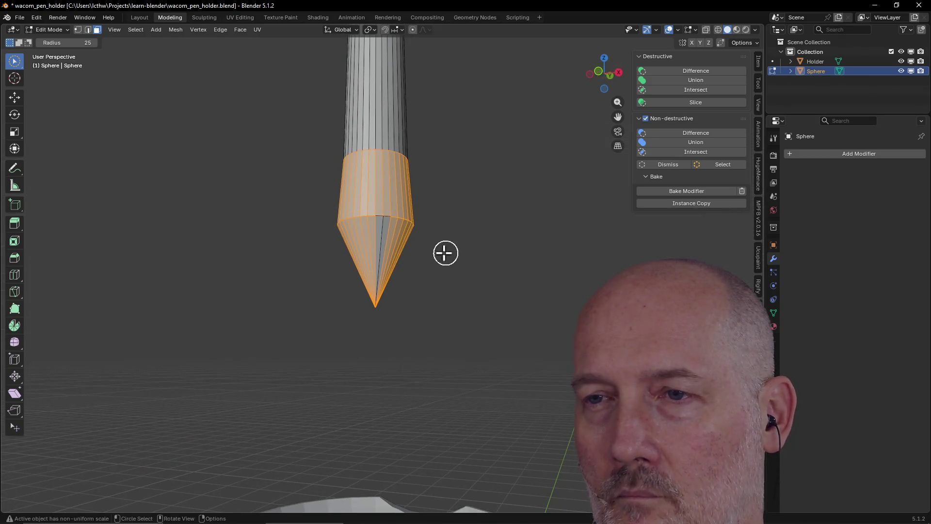
pyautogui.moveTo(392, 279)
pyautogui.mouseDown(button='middle')
pyautogui.moveTo(308, 320)
pyautogui.moveTo(467, 264)
pyautogui.moveTo(354, 274)
pyautogui.moveTo(438, 259)
pyautogui.moveTo(371, 266)
pyautogui.mouseUp(button='middle')
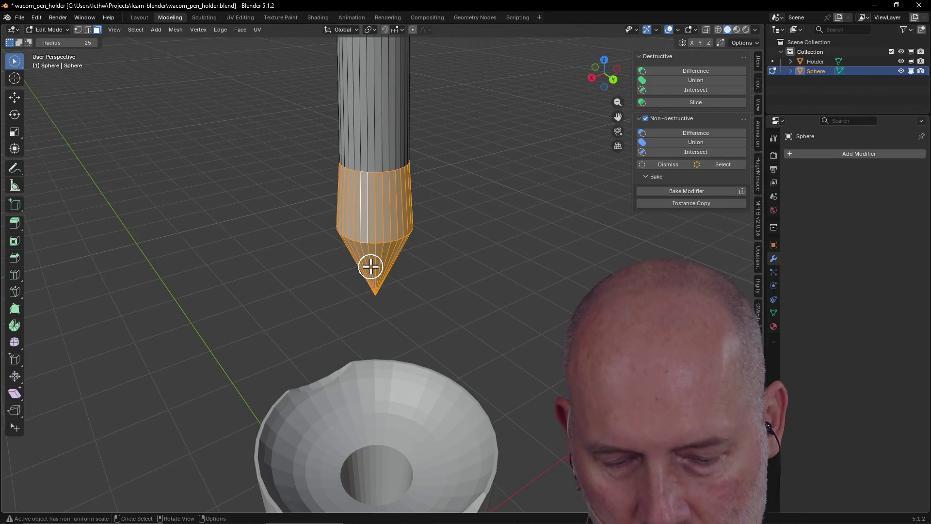
pyautogui.press('s')
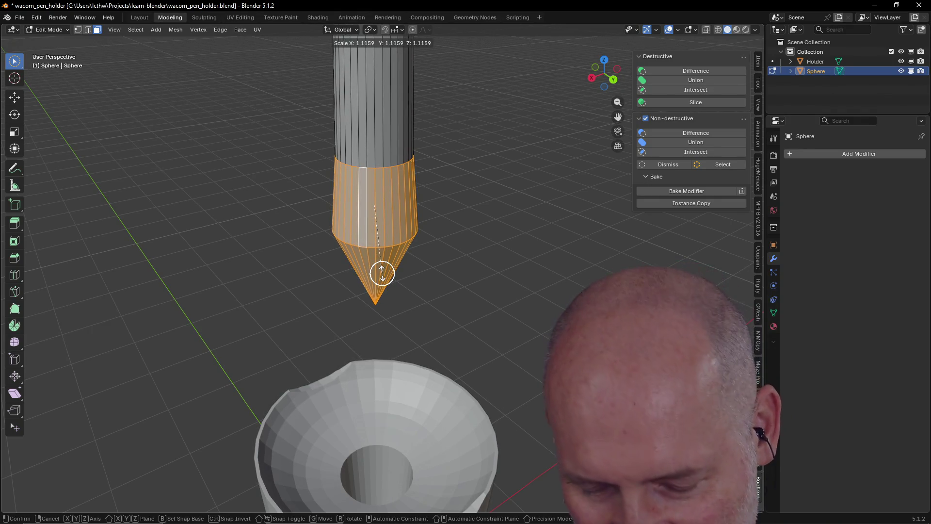
pyautogui.press('ctrl')
pyautogui.rightClick(383, 274)
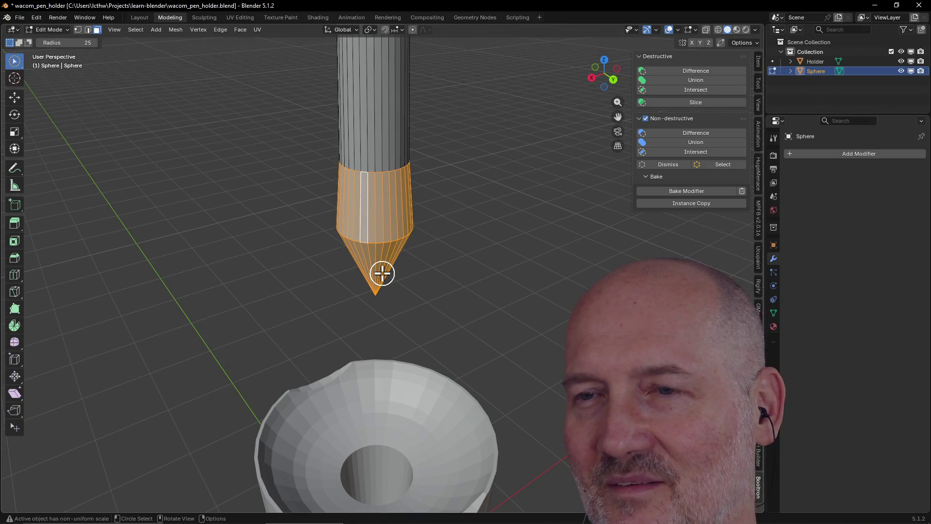
pyautogui.hotkey('alt', 'a')
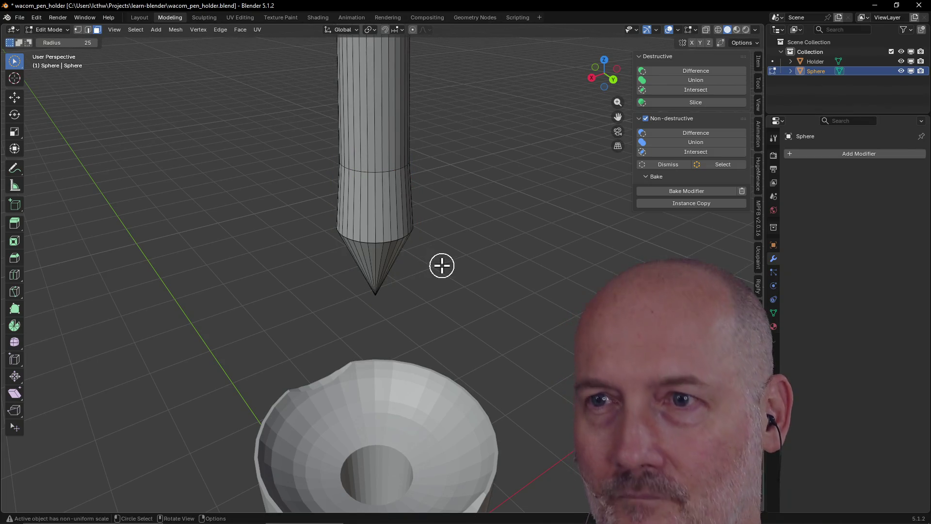
pyautogui.moveTo(399, 212); pyautogui.dragTo(261, 182, button='middle')
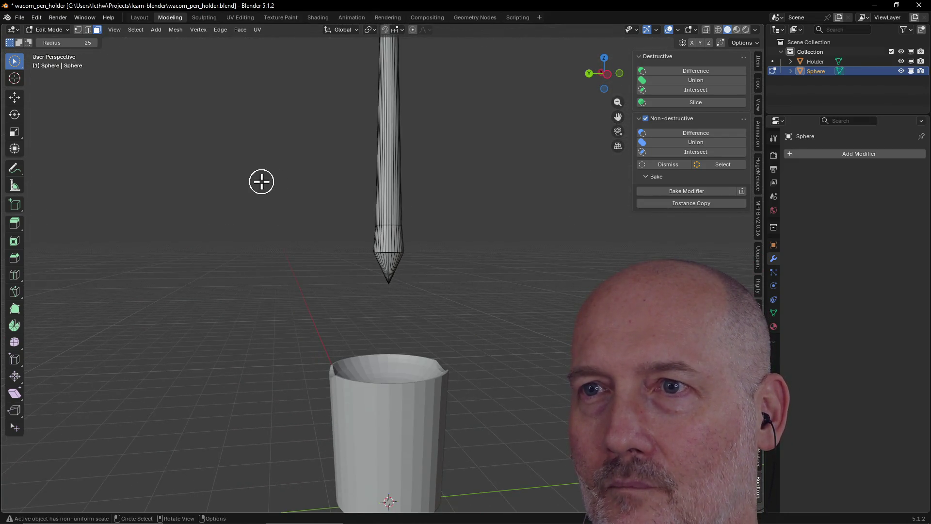
pyautogui.scroll(-3, 261, 182)
pyautogui.scroll(5, 261, 181)
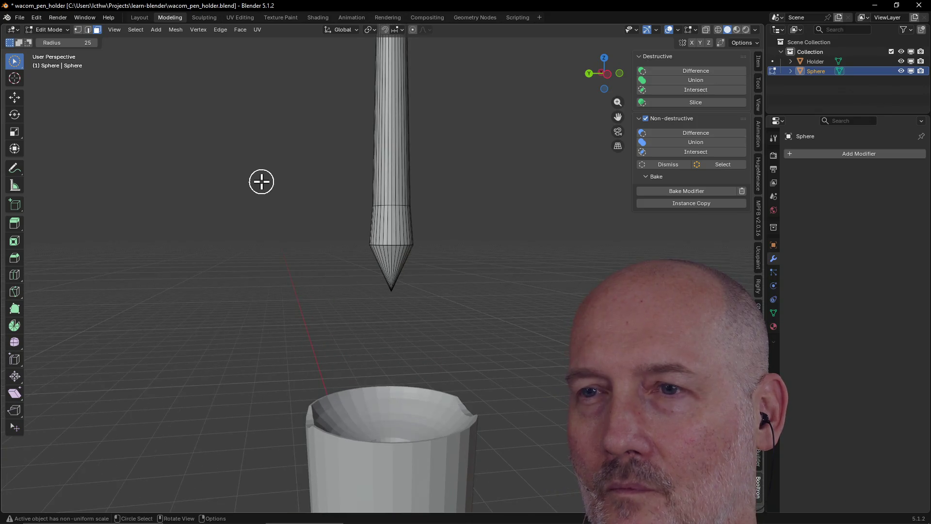
pyautogui.moveTo(262, 181); pyautogui.dragTo(282, 194, button='middle')
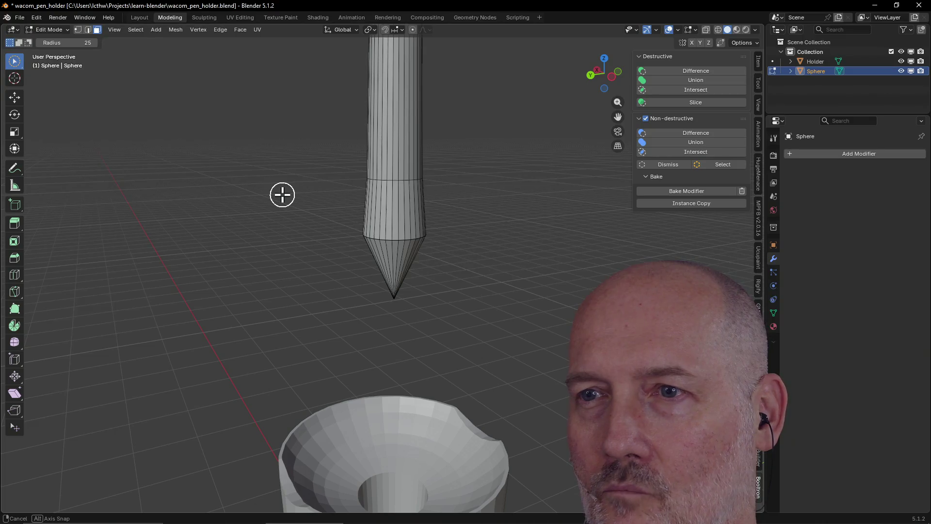
pyautogui.moveTo(282, 194)
pyautogui.mouseDown(button='middle')
pyautogui.moveTo(291, 205)
pyautogui.moveTo(392, 193)
pyautogui.mouseUp(button='middle')
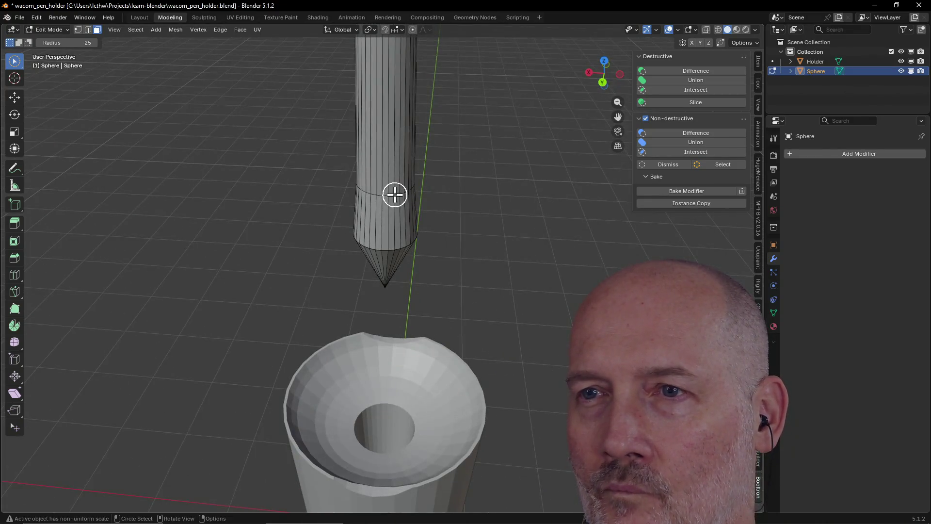
pyautogui.keyDown('alt'); pyautogui.click(390, 195); pyautogui.keyUp('alt')
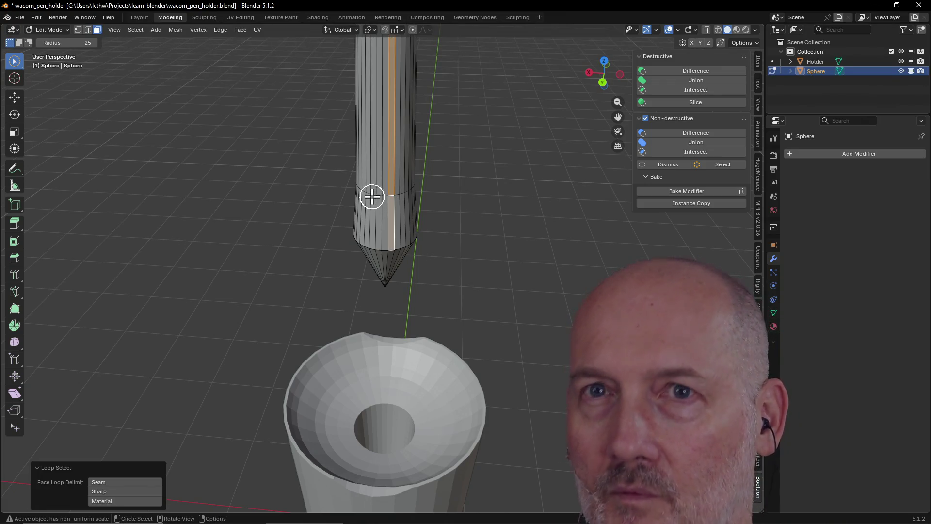
# - Select the collar's top edge loop and scale it down to 0.904
pyautogui.scroll(3, 311, 144)
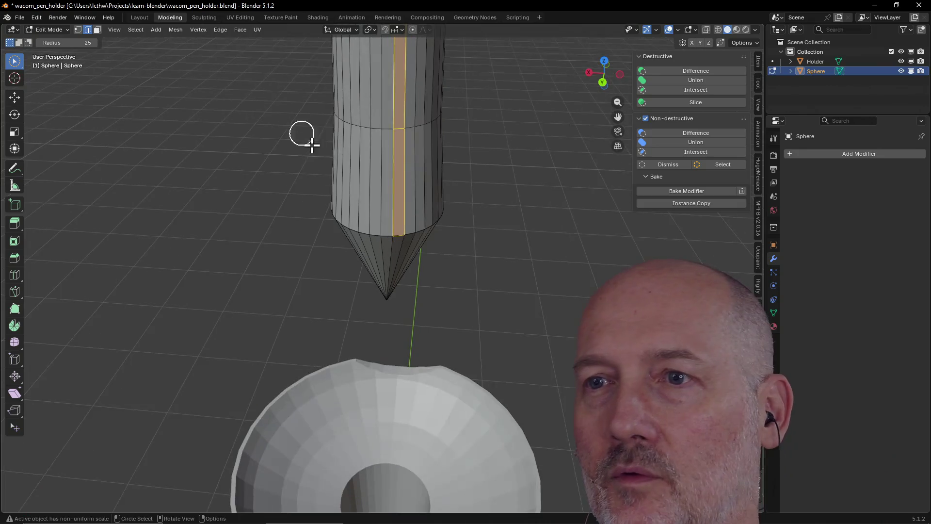
pyautogui.keyDown('alt'); pyautogui.click(383, 128); pyautogui.keyUp('alt')
pyautogui.scroll(-2, 406, 156)
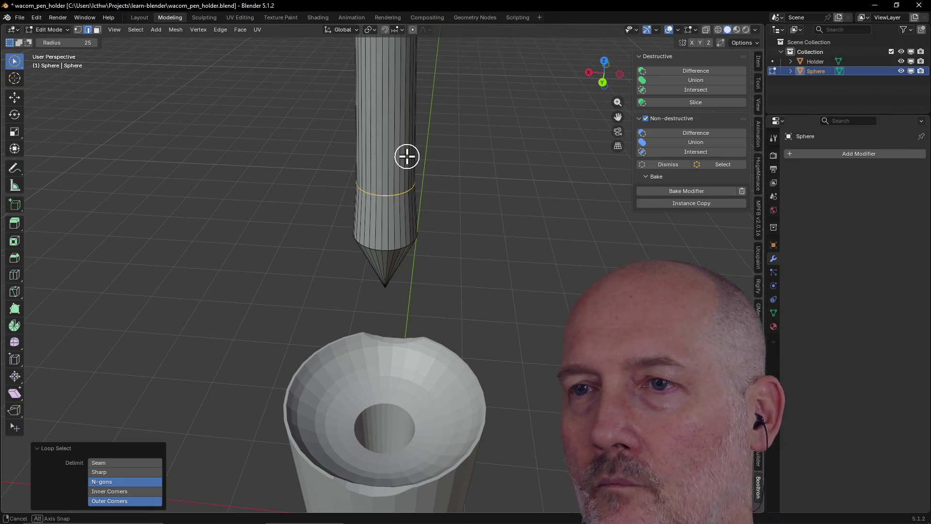
pyautogui.press('s')
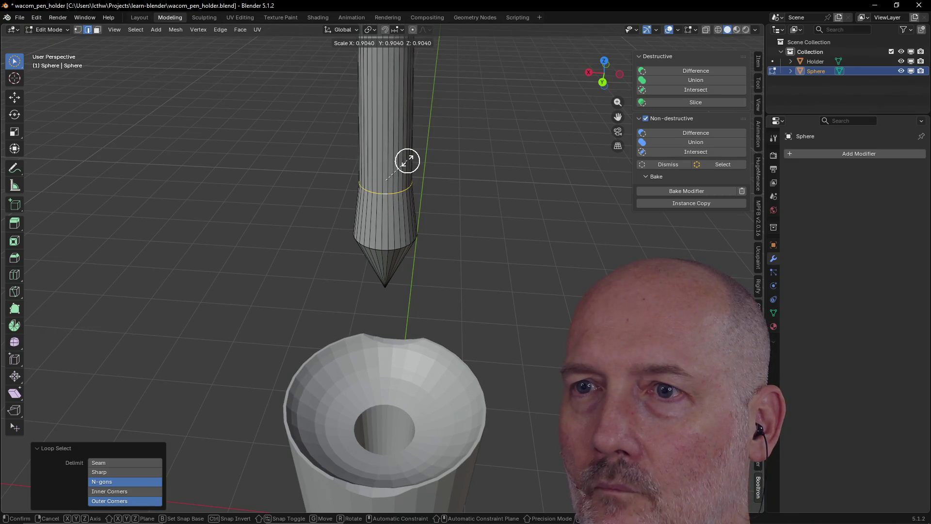
pyautogui.click(418, 161)
# - Orbit around the pencil and holder, then loop-select the shaft faces in Face mode
pyautogui.scroll(-4, 424, 162)
pyautogui.press('c')
pyautogui.moveTo(426, 146)
pyautogui.mouseDown(button='middle')
pyautogui.moveTo(380, 166)
pyautogui.moveTo(398, 100)
pyautogui.moveTo(399, 114)
pyautogui.moveTo(289, 117)
pyautogui.moveTo(391, 117)
pyautogui.moveTo(393, 159)
pyautogui.moveTo(399, 129)
pyautogui.moveTo(402, 159)
pyautogui.moveTo(390, 129)
pyautogui.mouseUp(button='middle')
pyautogui.scroll(6, 380, 166)
pyautogui.scroll(-5, 390, 117)
pyautogui.scroll(-4, 393, 158)
pyautogui.scroll(2, 402, 159)
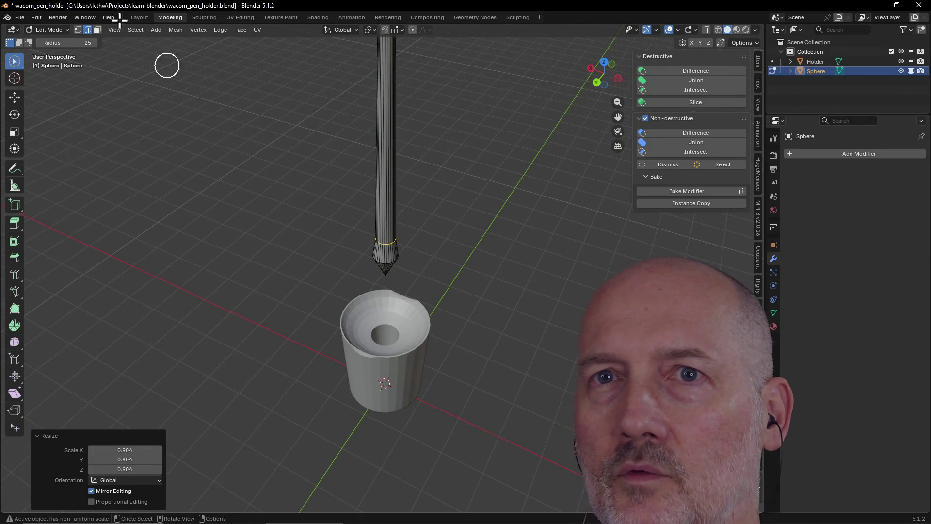
pyautogui.press('3')
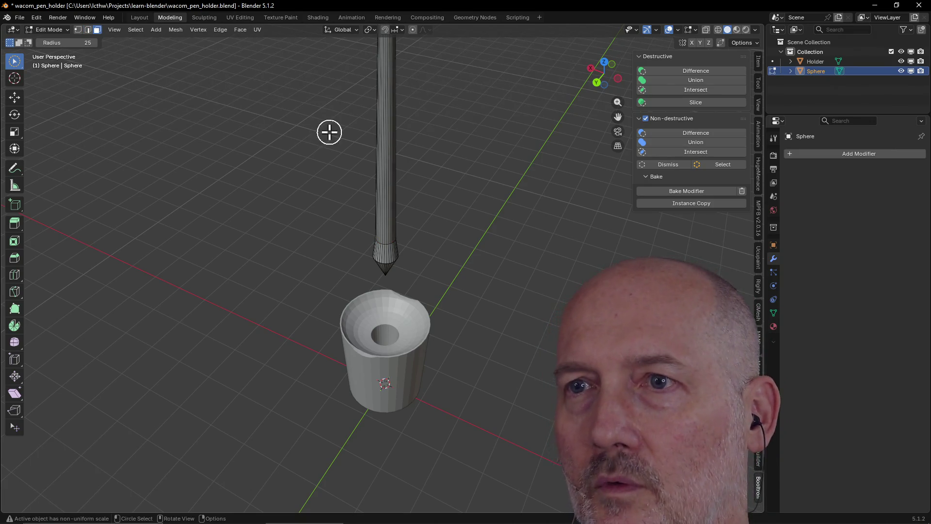
pyautogui.keyDown('alt'); pyautogui.click(387, 159); pyautogui.keyUp('alt')
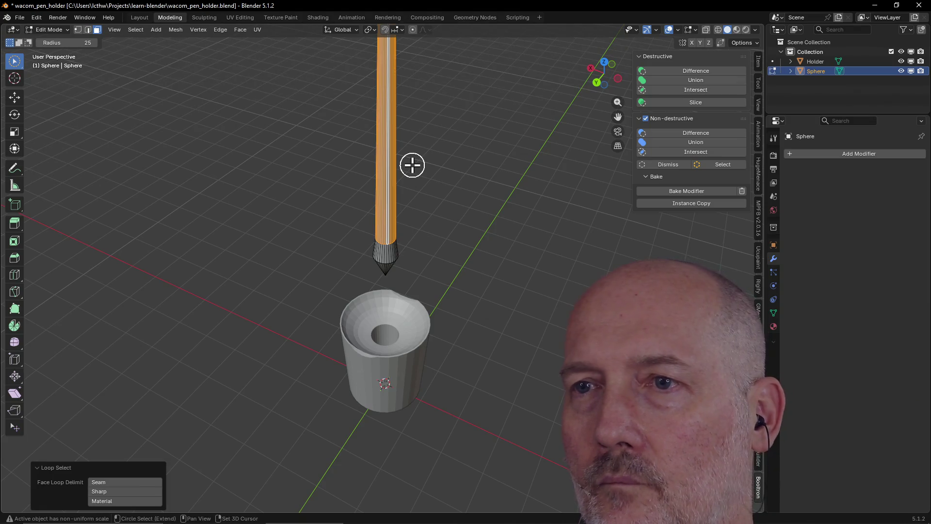
# - Add a single loop cut high on the shaft at factor 0.006 with Inverse Square falloff
pyautogui.hotkey('ctrl', 'r')
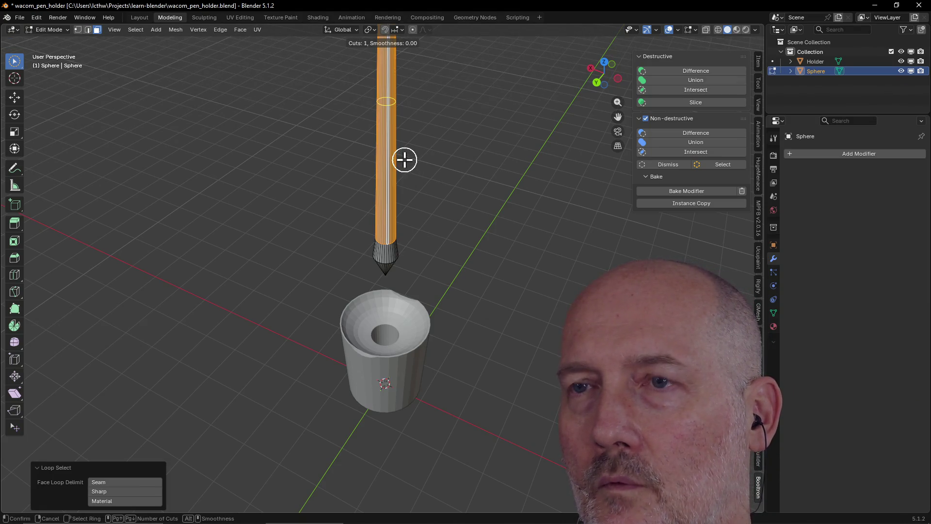
pyautogui.click(404, 159)
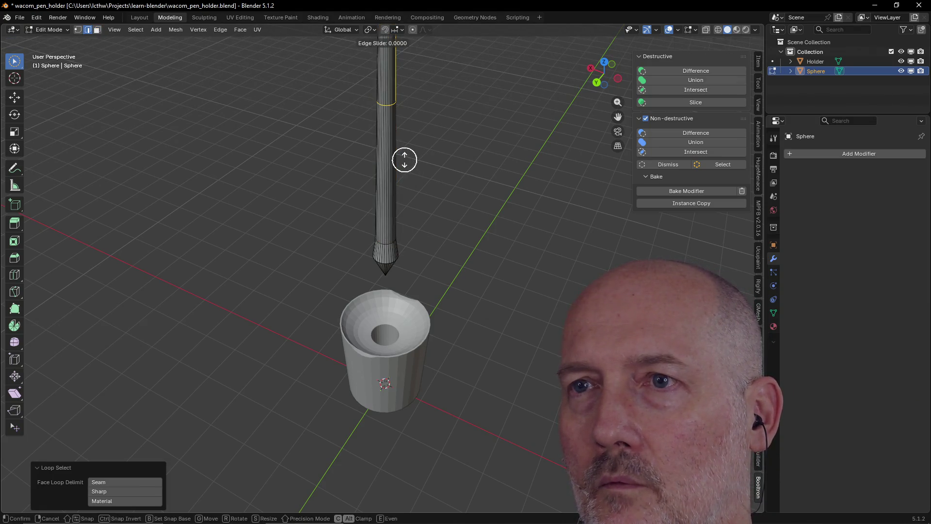
pyautogui.click(440, 158)
pyautogui.moveTo(440, 158)
pyautogui.mouseDown(button='middle')
pyautogui.moveTo(417, 139)
pyautogui.moveTo(380, 129)
pyautogui.moveTo(420, 77)
pyautogui.moveTo(424, 145)
pyautogui.moveTo(441, 126)
pyautogui.moveTo(439, 179)
pyautogui.moveTo(412, 132)
pyautogui.moveTo(412, 103)
pyautogui.moveTo(408, 149)
pyautogui.mouseUp(button='middle')
pyautogui.scroll(-4, 417, 108)
pyautogui.scroll(4, 438, 178)
pyautogui.scroll(1, 438, 179)
pyautogui.press('`')
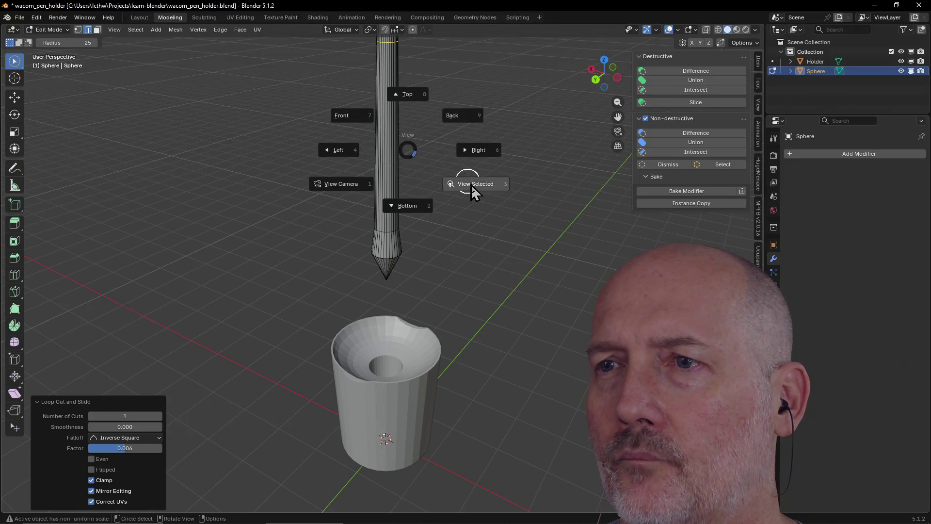
pyautogui.click(473, 189)
pyautogui.scroll(-3, 474, 184)
pyautogui.moveTo(474, 185)
pyautogui.mouseDown(button='middle')
pyautogui.moveTo(617, 194)
pyautogui.moveTo(443, 223)
pyautogui.moveTo(255, 198)
pyautogui.moveTo(343, 214)
pyautogui.moveTo(495, 205)
pyautogui.moveTo(380, 194)
pyautogui.mouseUp(button='middle')
pyautogui.click(495, 266)
pyautogui.moveTo(495, 266); pyautogui.dragTo(528, 237, button='middle')
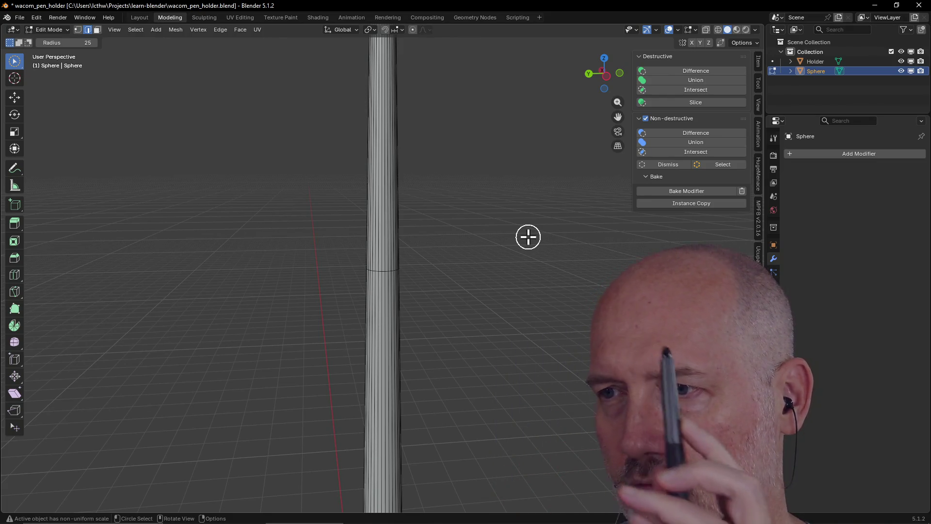
pyautogui.scroll(-5, 528, 237)
pyautogui.moveTo(500, 239)
pyautogui.mouseDown(button='middle')
pyautogui.moveTo(488, 241)
pyautogui.moveTo(569, 239)
pyautogui.moveTo(559, 291)
pyautogui.moveTo(535, 293)
pyautogui.moveTo(475, 218)
pyautogui.moveTo(449, 314)
pyautogui.mouseUp(button='middle')
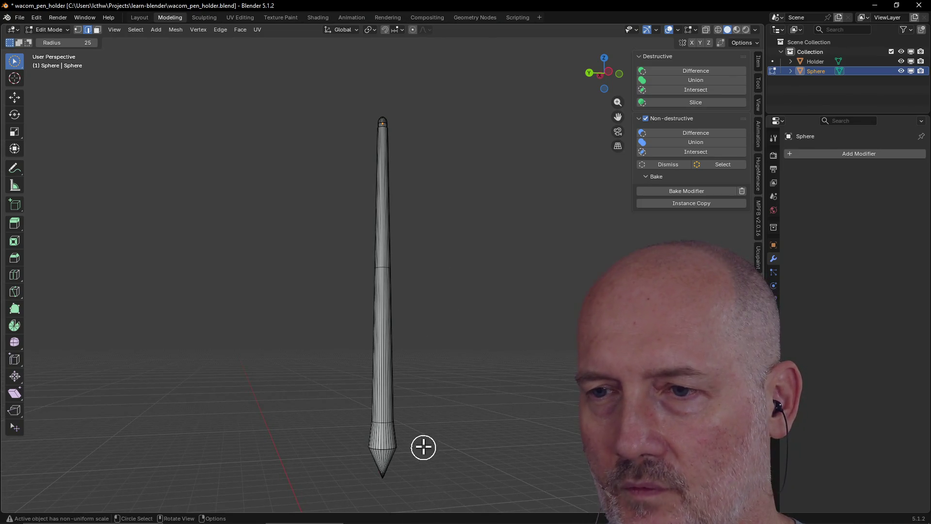
pyautogui.scroll(-3, 424, 446)
pyautogui.scroll(5, 393, 407)
pyautogui.moveTo(389, 394)
pyautogui.mouseDown(button='middle')
pyautogui.moveTo(395, 476)
pyautogui.moveTo(401, 469)
pyautogui.mouseUp(button='middle')
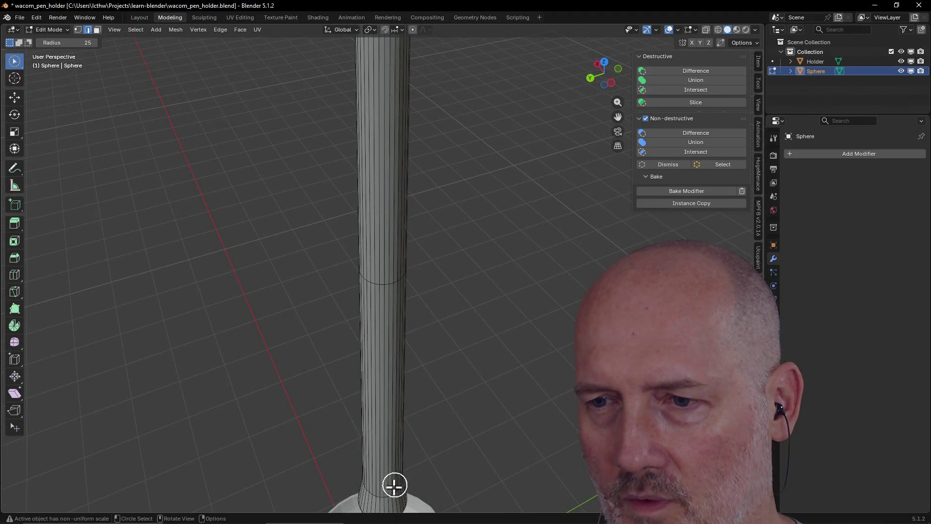
pyautogui.scroll(-1, 390, 451)
pyautogui.click(386, 455)
pyautogui.rightClick(387, 465)
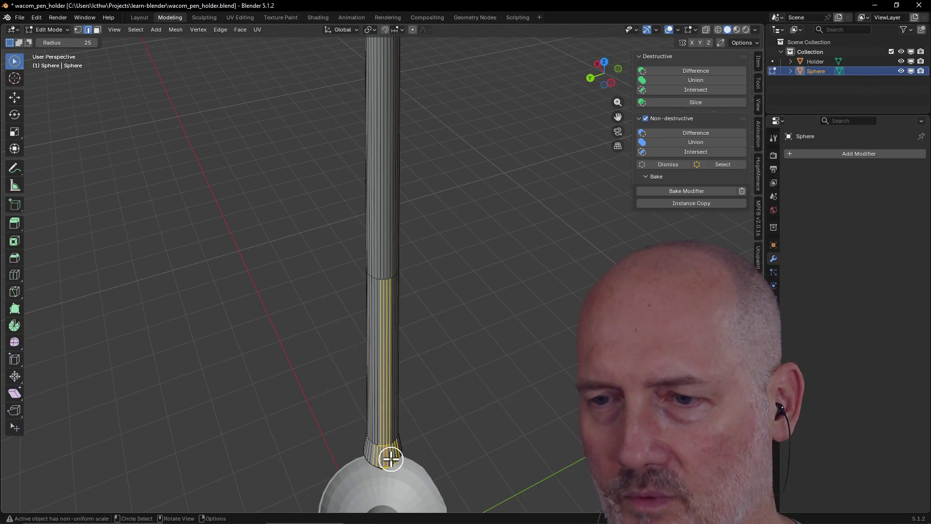
pyautogui.press('`')
pyautogui.click(459, 496)
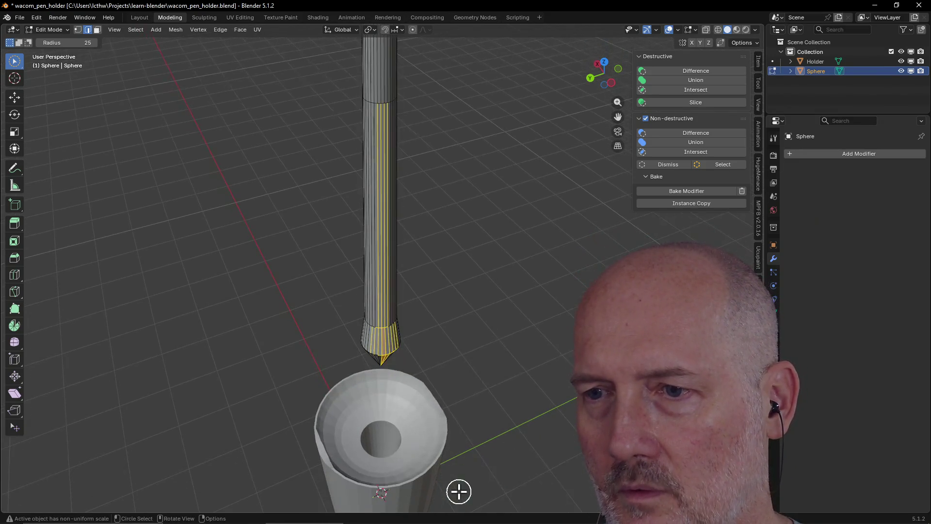
pyautogui.scroll(4, 433, 385)
pyautogui.rightClick(386, 404)
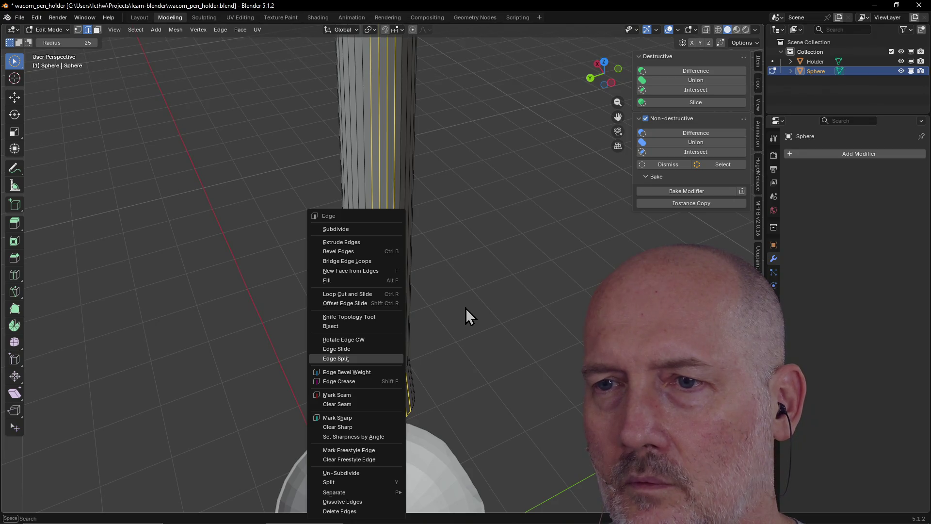
pyautogui.press('Escape')
pyautogui.moveTo(391, 388)
pyautogui.mouseDown(button='middle')
pyautogui.moveTo(429, 376)
pyautogui.moveTo(411, 366)
pyautogui.moveTo(383, 374)
pyautogui.moveTo(381, 387)
pyautogui.moveTo(380, 378)
pyautogui.mouseUp(button='middle')
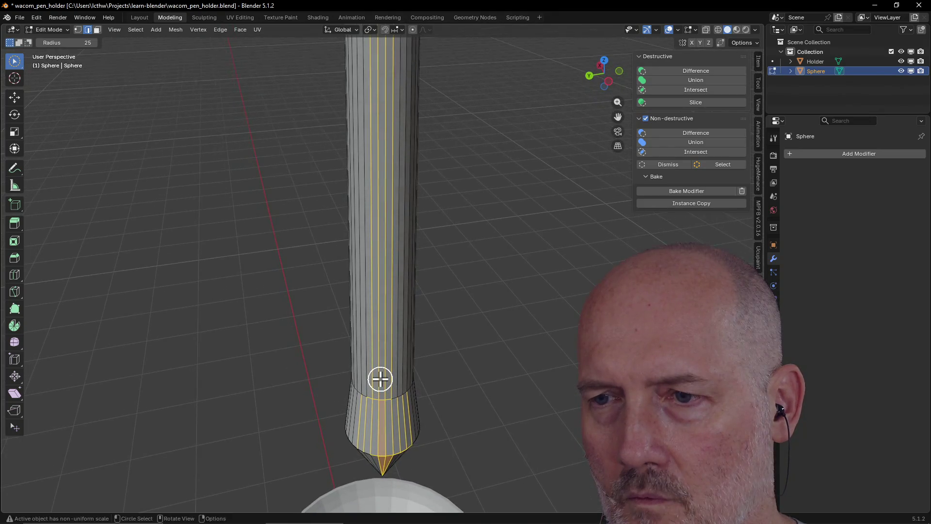
pyautogui.press('`')
pyautogui.click(443, 411)
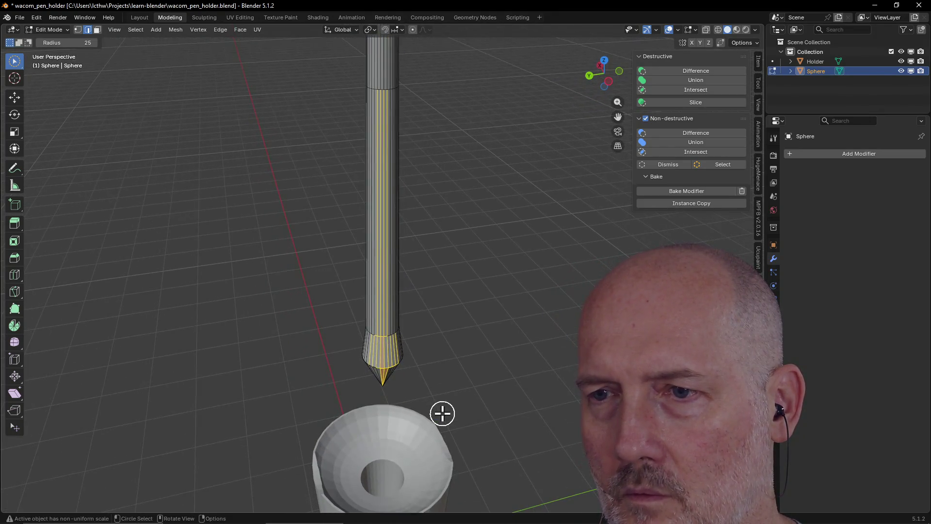
pyautogui.moveTo(359, 386)
pyautogui.mouseDown(button='middle')
pyautogui.moveTo(430, 383)
pyautogui.moveTo(391, 380)
pyautogui.mouseUp(button='middle')
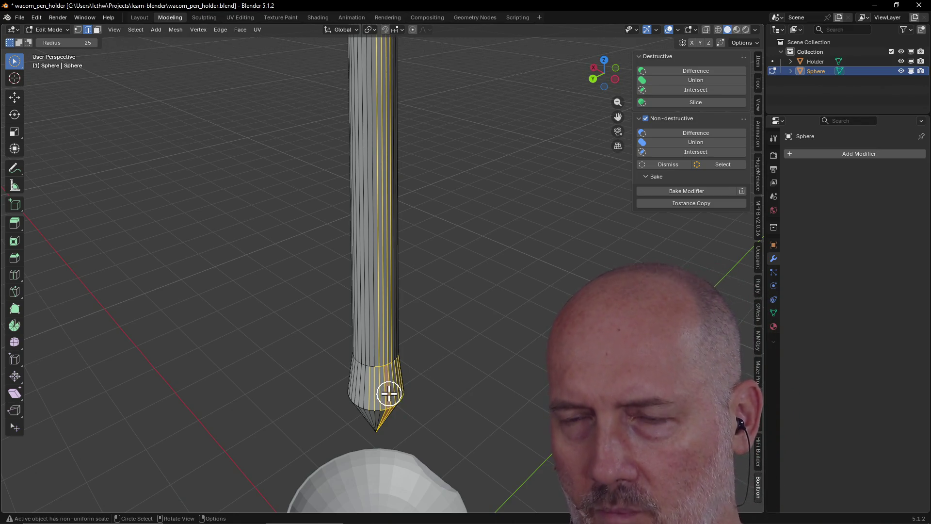
# - Loop-select the collar faces above the tip in Face mode, frame them, and orbit to a side view
pyautogui.scroll(3, 389, 393)
pyautogui.moveTo(389, 394)
pyautogui.mouseDown(button='middle')
pyautogui.moveTo(372, 410)
pyautogui.moveTo(447, 391)
pyautogui.moveTo(411, 424)
pyautogui.moveTo(293, 403)
pyautogui.moveTo(396, 414)
pyautogui.moveTo(380, 430)
pyautogui.mouseUp(button='middle')
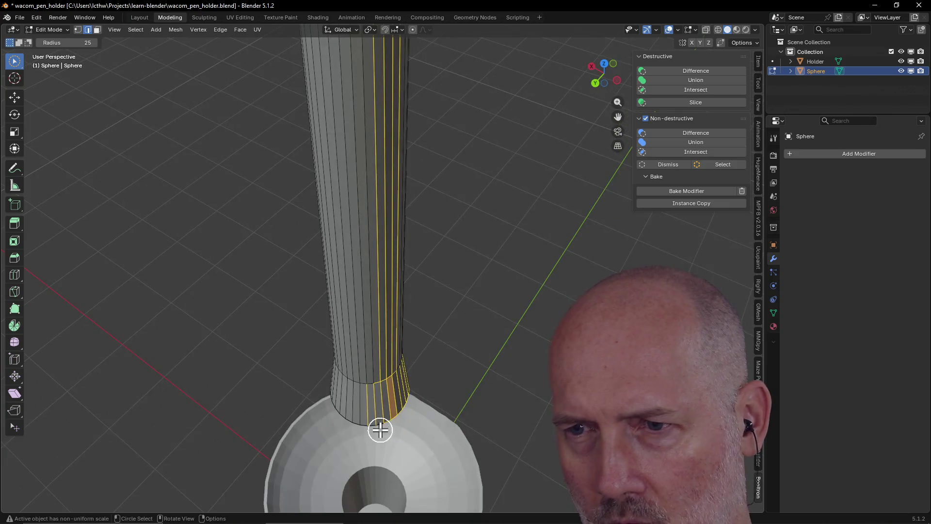
pyautogui.keyDown('alt'); pyautogui.click(379, 403); pyautogui.keyUp('alt')
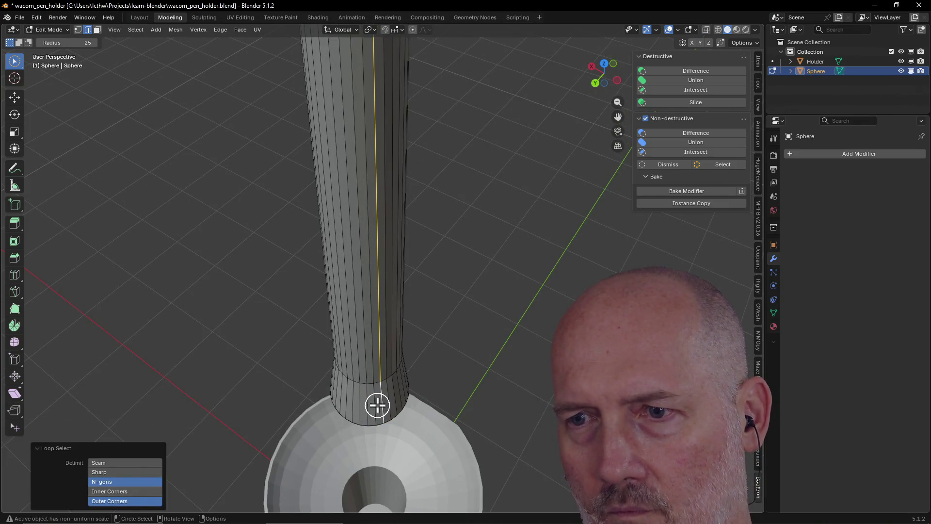
pyautogui.click(97, 29)
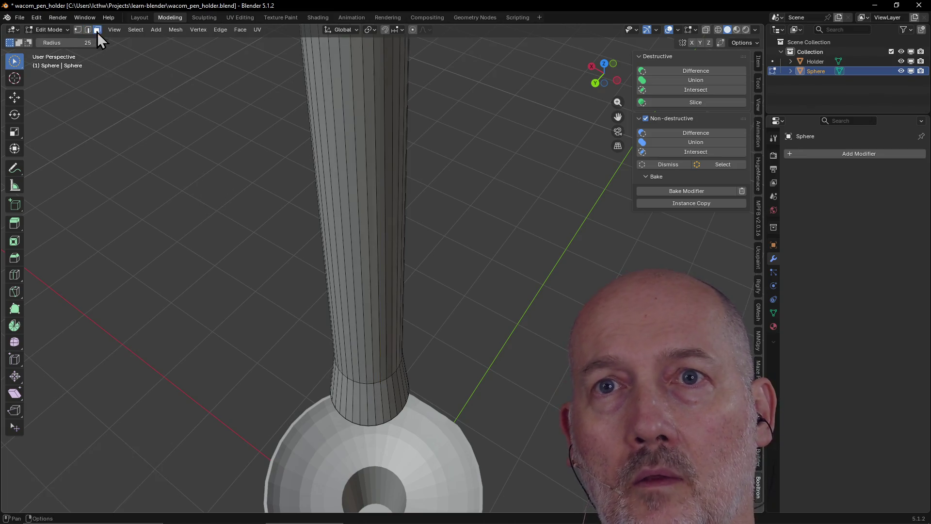
pyautogui.keyDown('alt'); pyautogui.click(379, 410); pyautogui.keyUp('alt')
pyautogui.moveTo(349, 400)
pyautogui.mouseDown(button='middle')
pyautogui.moveTo(355, 391)
pyautogui.moveTo(357, 400)
pyautogui.mouseUp(button='middle')
pyautogui.press('`')
pyautogui.click(415, 435)
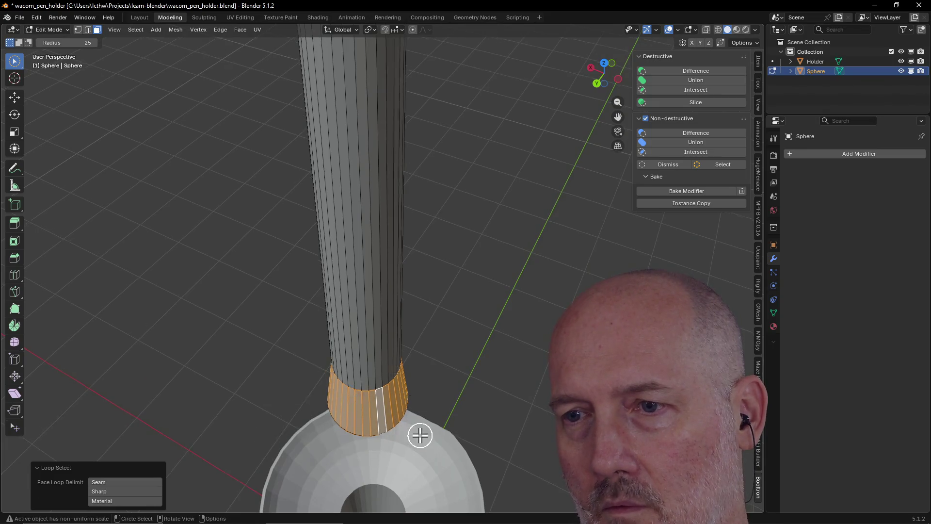
pyautogui.scroll(-2, 420, 435)
pyautogui.moveTo(420, 436)
pyautogui.mouseDown(button='middle')
pyautogui.moveTo(328, 362)
pyautogui.moveTo(336, 389)
pyautogui.moveTo(445, 403)
pyautogui.moveTo(326, 428)
pyautogui.moveTo(345, 392)
pyautogui.moveTo(376, 377)
pyautogui.moveTo(376, 398)
pyautogui.mouseUp(button='middle')
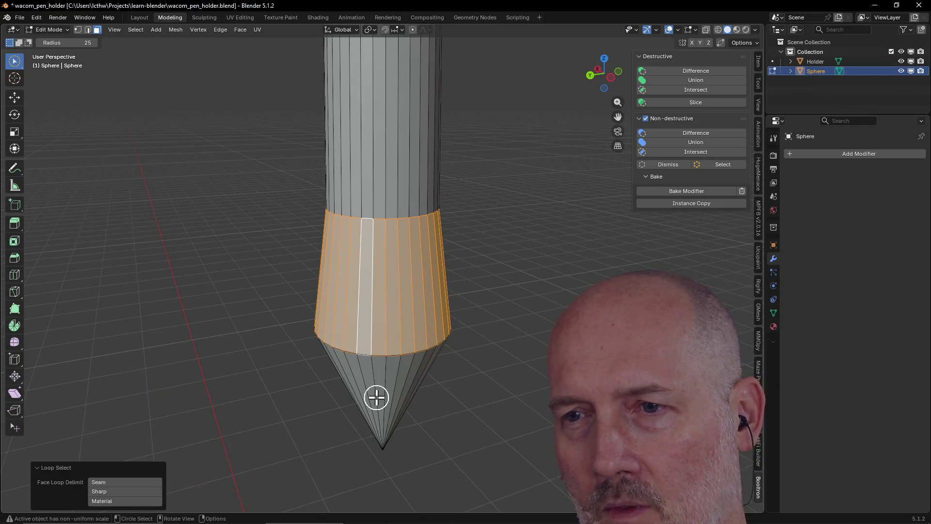
pyautogui.hotkey('ctrl', 'r')
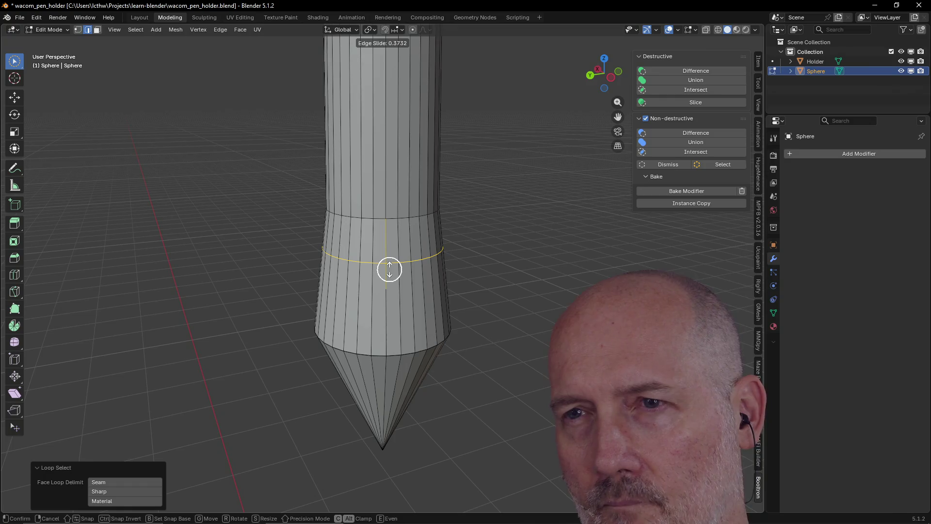
# - Place the collar loop cut at factor 0.373 and shrink it to 0.976
pyautogui.click(389, 270)
pyautogui.moveTo(381, 256)
pyautogui.mouseDown(button='middle')
pyautogui.moveTo(490, 256)
pyautogui.moveTo(374, 258)
pyautogui.mouseUp(button='middle')
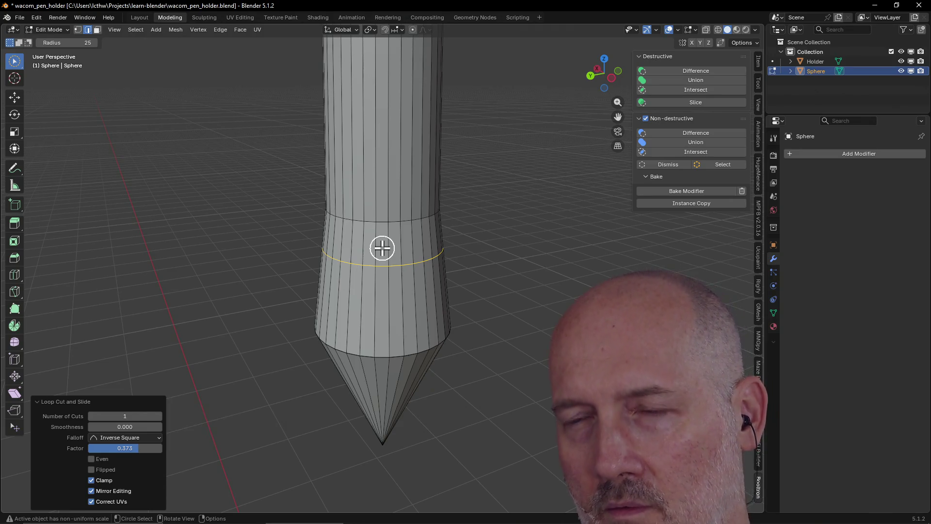
pyautogui.press('s')
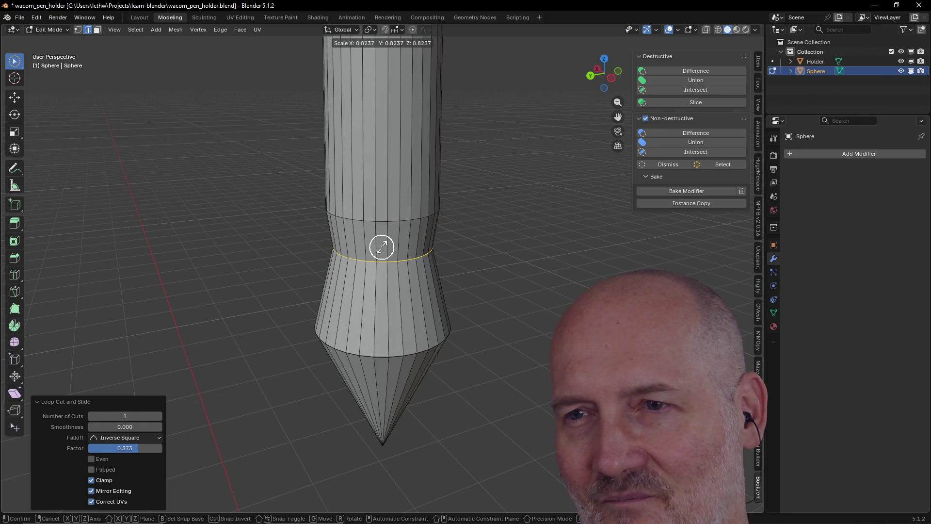
pyautogui.rightClick(382, 248)
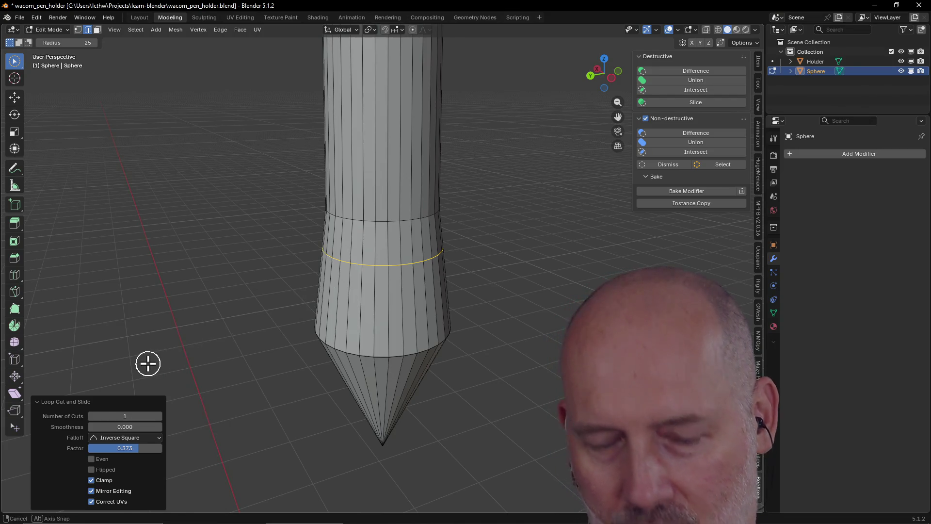
pyautogui.press('s')
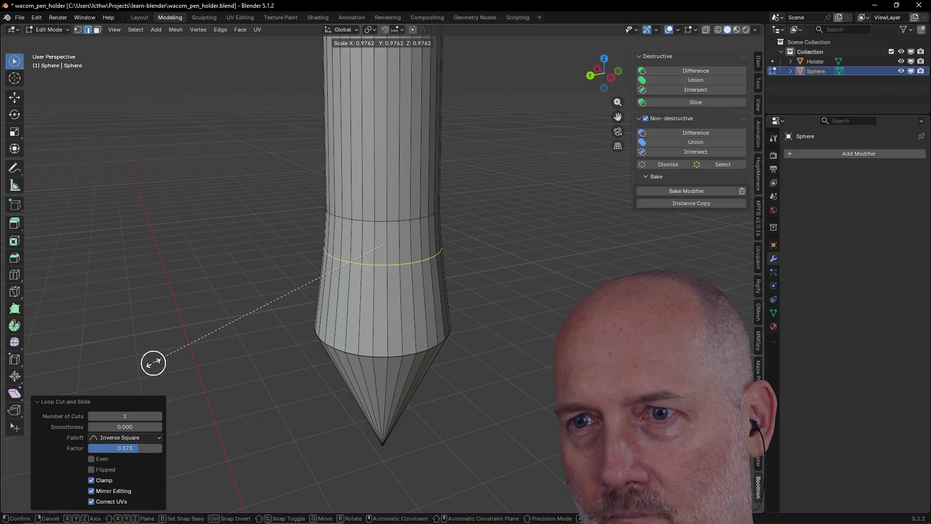
pyautogui.click(154, 362)
# - Orbit to view the pen with its holder cup and pick edges on the collar
pyautogui.moveTo(233, 342); pyautogui.dragTo(385, 314, button='middle')
pyautogui.scroll(-5, 386, 313)
pyautogui.scroll(-3, 386, 313)
pyautogui.moveTo(243, 328)
pyautogui.mouseDown(button='middle')
pyautogui.moveTo(176, 362)
pyautogui.moveTo(299, 344)
pyautogui.mouseUp(button='middle')
pyautogui.scroll(4, 300, 344)
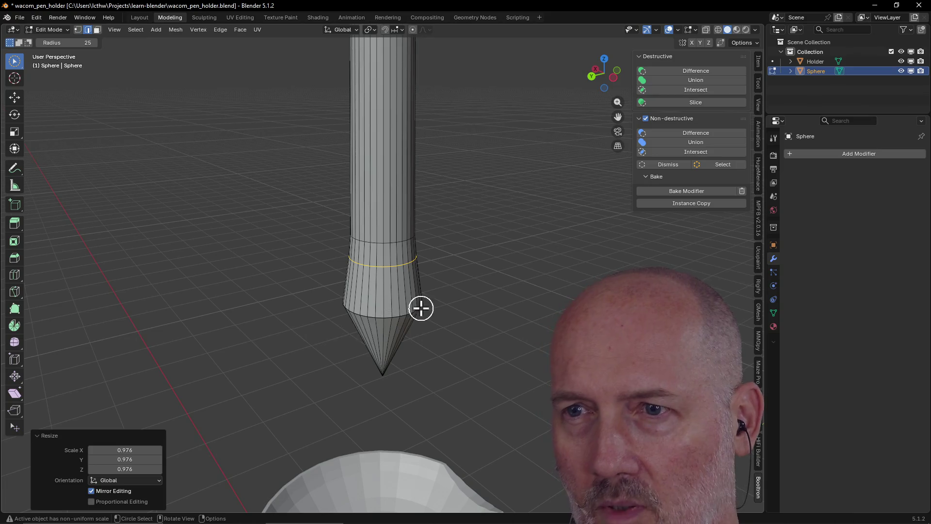
pyautogui.click(384, 295)
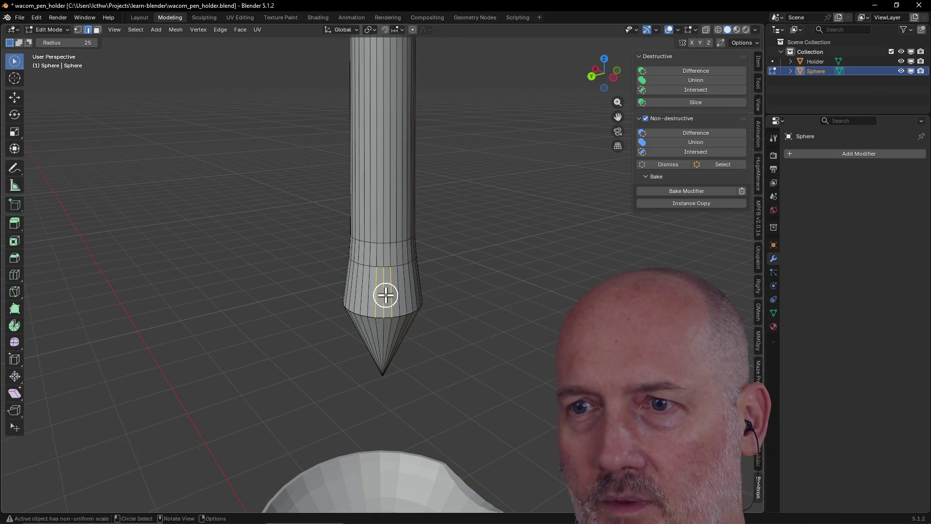
# - Select the collar's face ring and add a single loop cut low on the collar
pyautogui.click(97, 30)
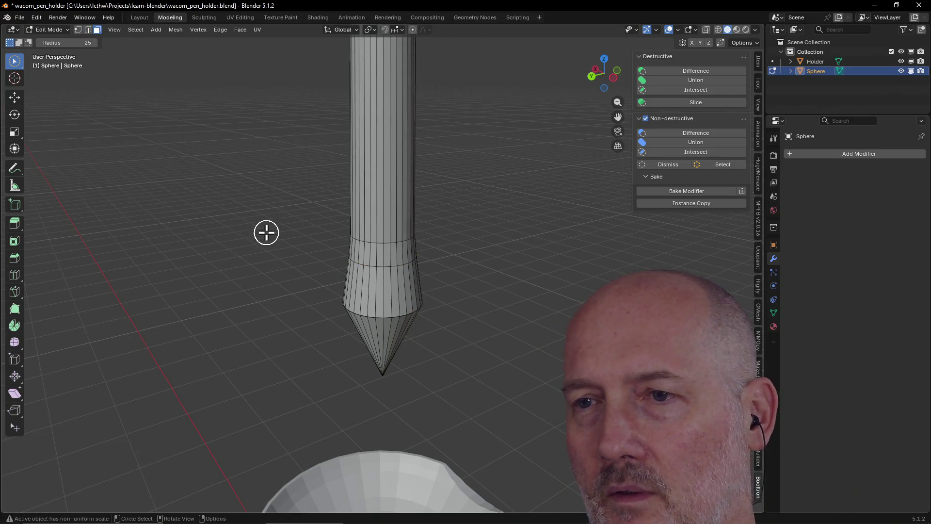
pyautogui.click(385, 297)
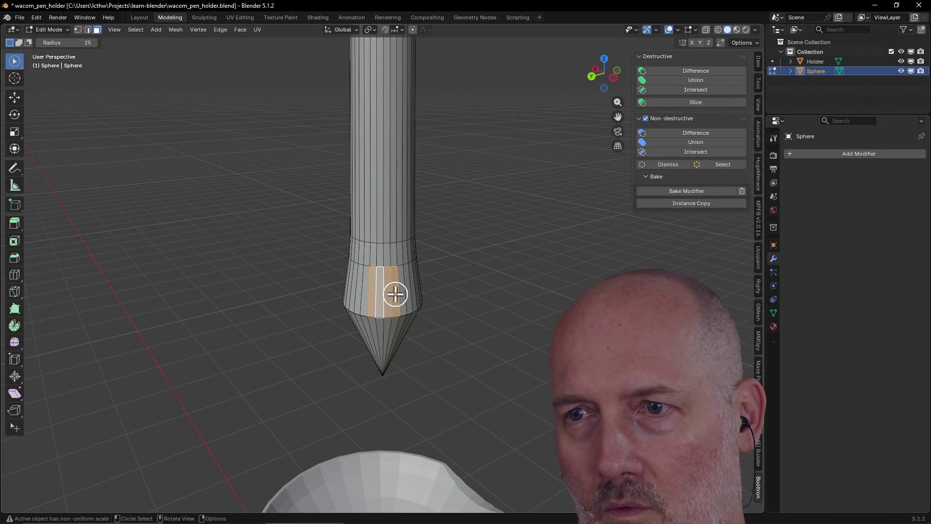
pyautogui.keyDown('alt'); pyautogui.click(395, 294); pyautogui.keyUp('alt')
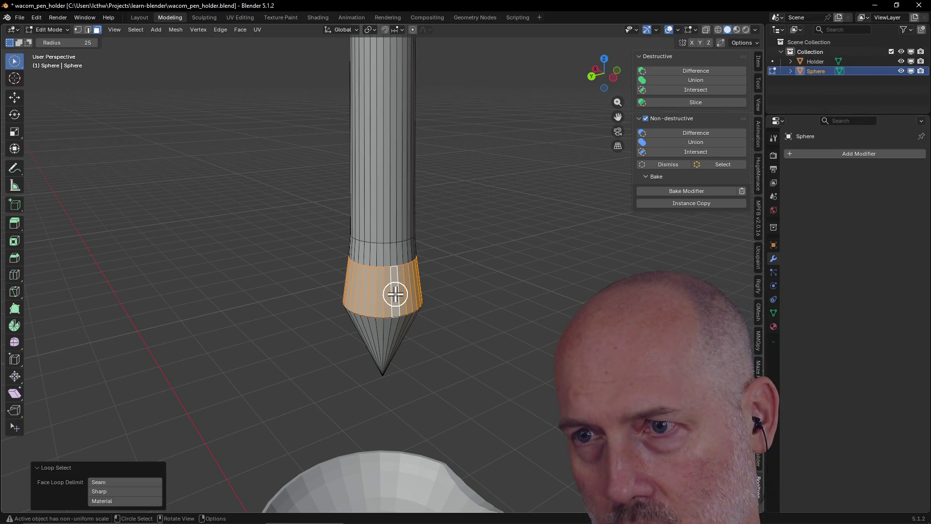
pyautogui.hotkey('ctrl', 'r')
pyautogui.click(394, 293)
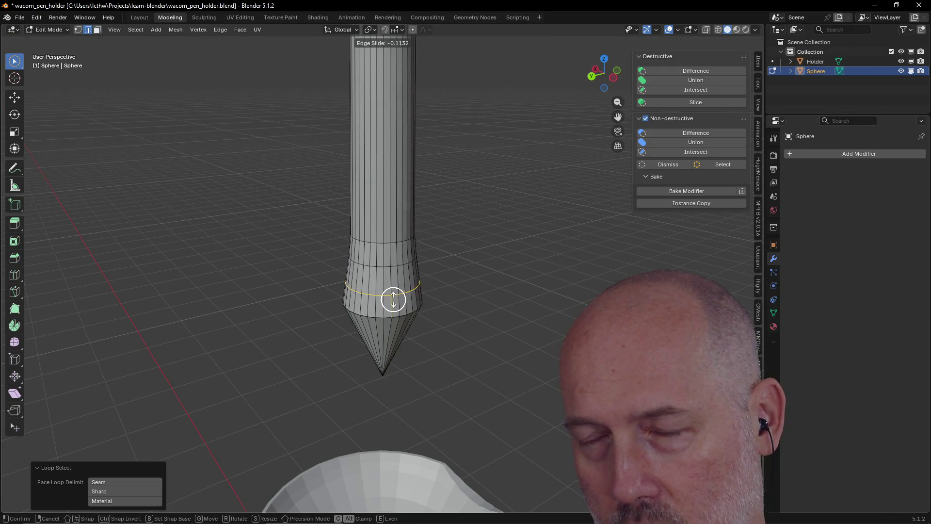
pyautogui.click(393, 302)
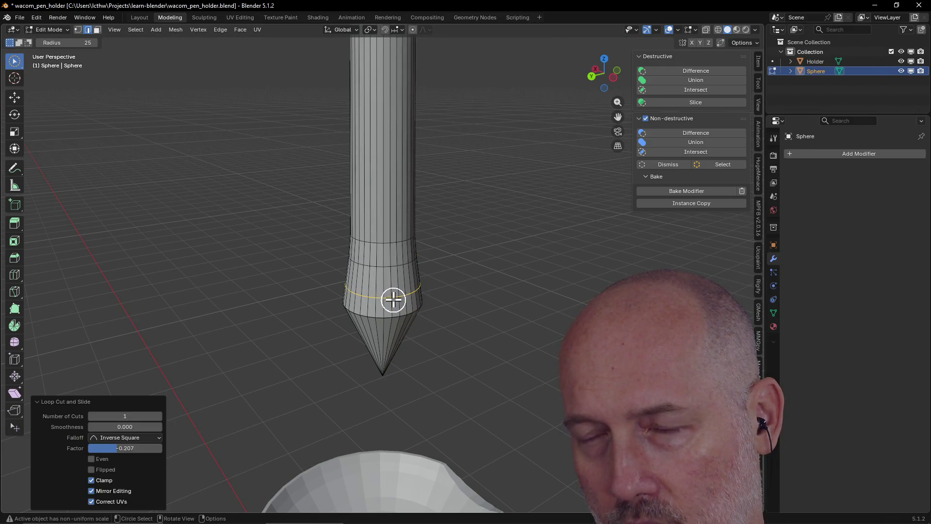
pyautogui.hotkey('ctrl', 'r')
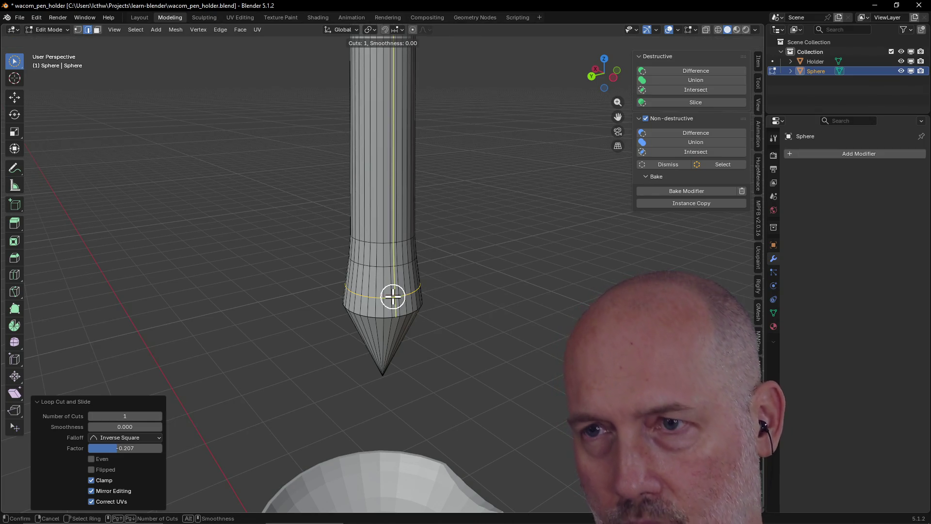
pyautogui.press('Escape')
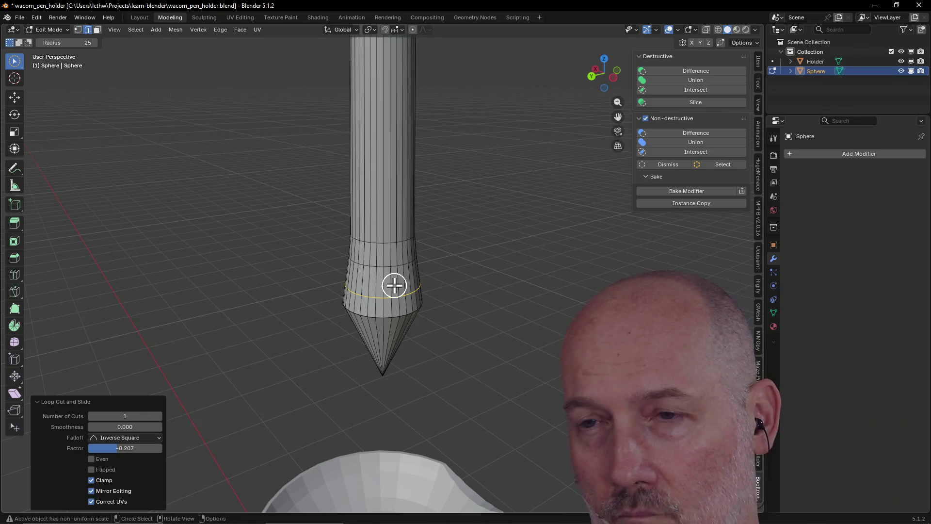
# - Slide the new collar edge loop down to factor -0.787, just above the conical tip
pyautogui.click(97, 29)
pyautogui.keyDown('alt'); pyautogui.click(395, 284); pyautogui.keyUp('alt')
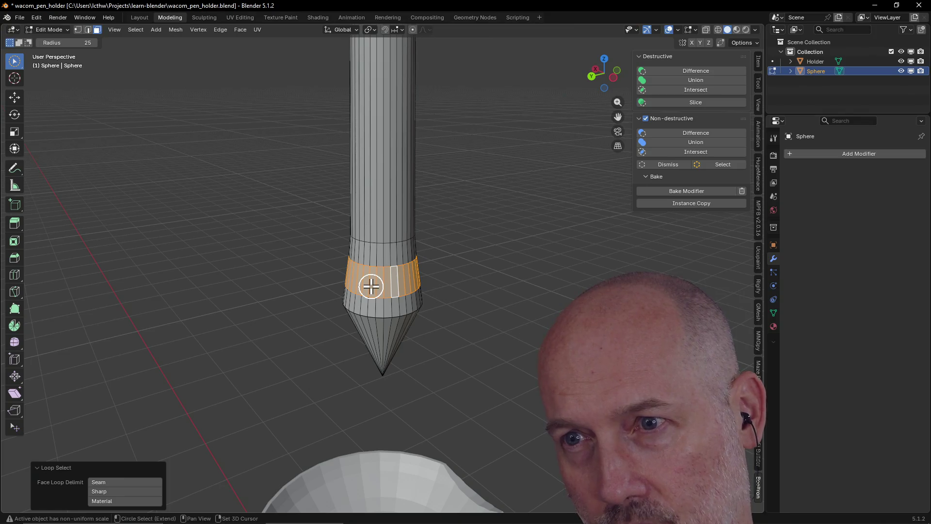
pyautogui.press('2')
pyautogui.keyDown('alt'); pyautogui.click(372, 289); pyautogui.keyUp('alt')
pyautogui.press('g')
pyautogui.press('g')
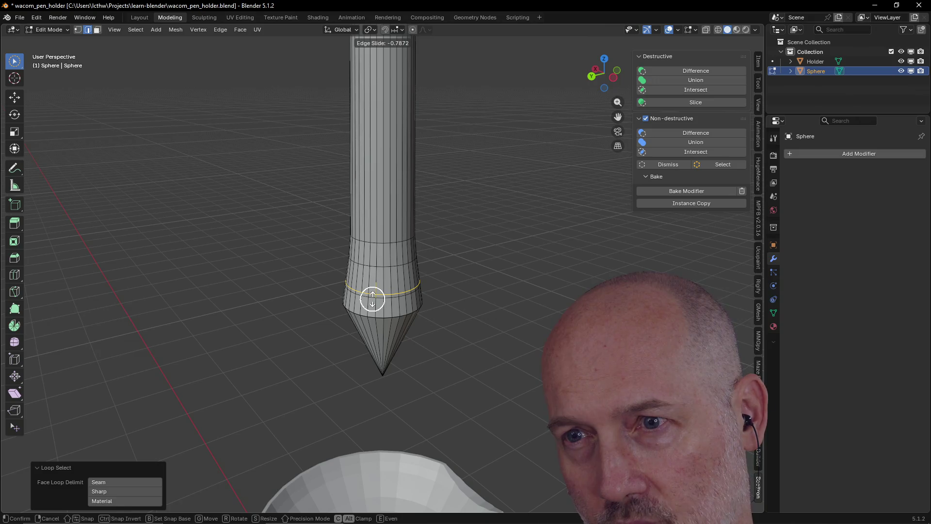
pyautogui.click(372, 300)
pyautogui.scroll(4, 457, 289)
pyautogui.moveTo(458, 289); pyautogui.dragTo(356, 265, button='middle')
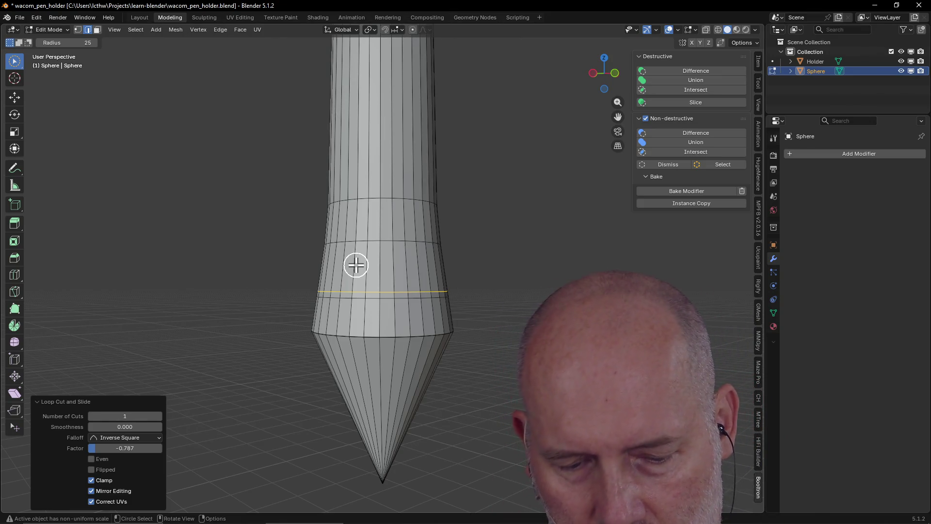
pyautogui.click(374, 295)
pyautogui.moveTo(256, 322)
pyautogui.mouseDown(button='middle')
pyautogui.moveTo(347, 328)
pyautogui.moveTo(312, 319)
pyautogui.moveTo(323, 342)
pyautogui.mouseUp(button='middle')
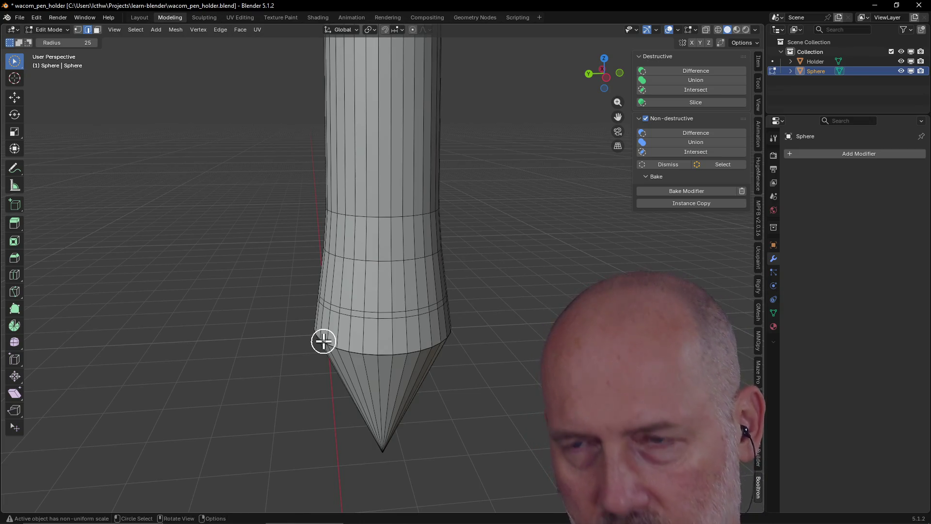
# - In Face mode, clear the selection and start selecting a strip of cone faces
pyautogui.keyDown('alt'); pyautogui.click(324, 341); pyautogui.keyUp('alt')
pyautogui.hotkey('ctrl', '3')
pyautogui.hotkey('alt', 'a')
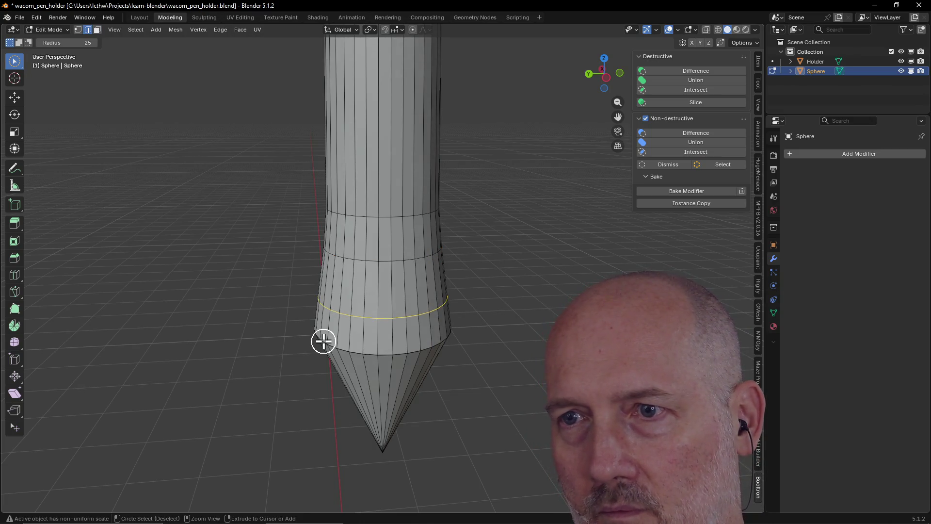
pyautogui.keyDown('alt'); pyautogui.click(324, 341); pyautogui.keyUp('alt')
pyautogui.hotkey('ctrl', '3')
pyautogui.click(360, 388)
# - Circle-select the remaining faces all around the conical tip
pyautogui.moveTo(374, 405)
pyautogui.mouseDown(button='middle')
pyautogui.moveTo(378, 333)
pyautogui.moveTo(308, 330)
pyautogui.mouseUp(button='middle')
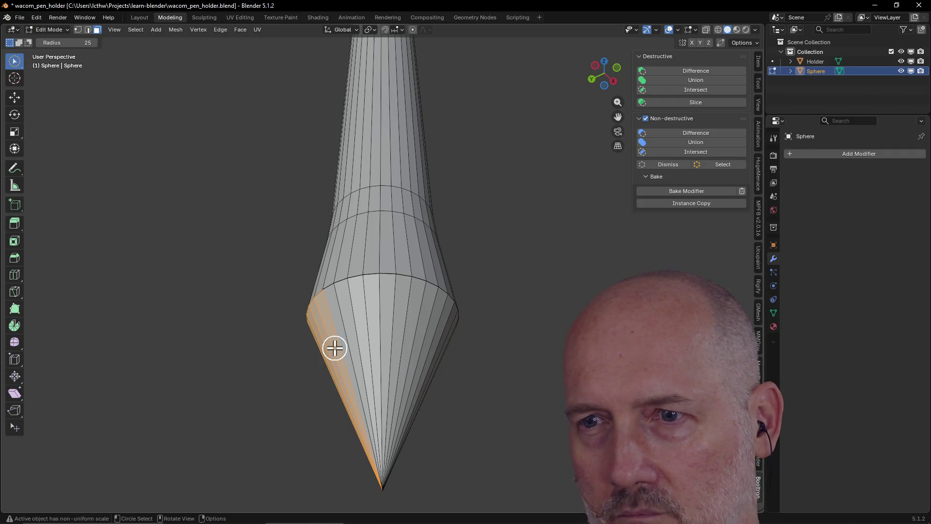
pyautogui.scroll(-3, 385, 346)
pyautogui.moveTo(384, 345)
pyautogui.mouseDown(button='middle')
pyautogui.moveTo(316, 360)
pyautogui.moveTo(370, 349)
pyautogui.moveTo(429, 356)
pyautogui.moveTo(368, 366)
pyautogui.moveTo(390, 368)
pyautogui.moveTo(378, 363)
pyautogui.mouseUp(button='middle')
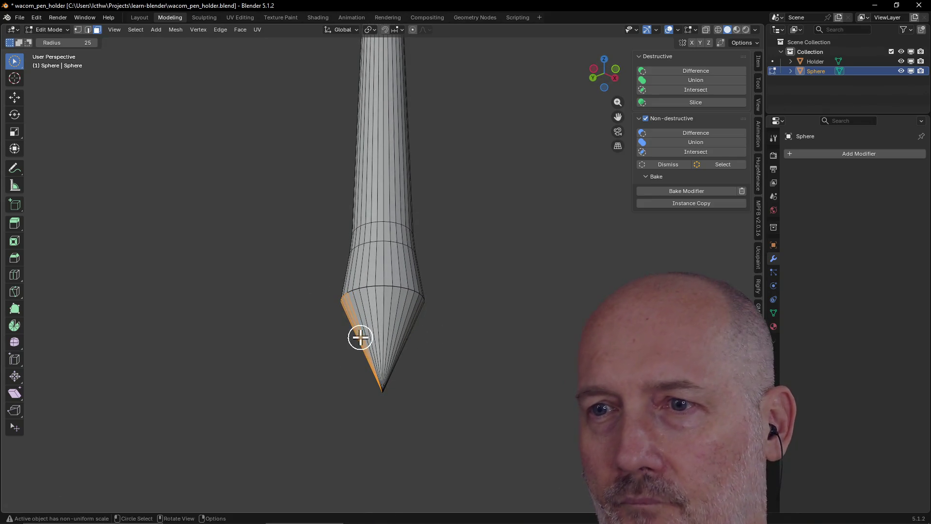
pyautogui.moveTo(364, 335); pyautogui.dragTo(437, 364)
pyautogui.moveTo(436, 364); pyautogui.dragTo(311, 363, button='middle')
pyautogui.moveTo(378, 333)
pyautogui.mouseDown()
pyautogui.moveTo(422, 339)
pyautogui.moveTo(434, 354)
pyautogui.mouseUp()
pyautogui.moveTo(434, 353); pyautogui.dragTo(283, 355, button='middle')
pyautogui.moveTo(321, 334); pyautogui.dragTo(444, 343)
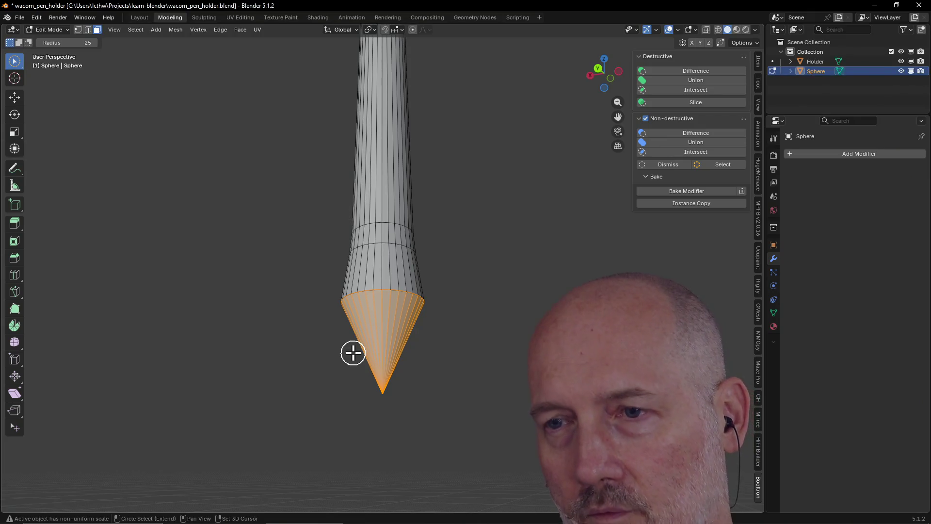
pyautogui.hotkey('ctrl', 'r')
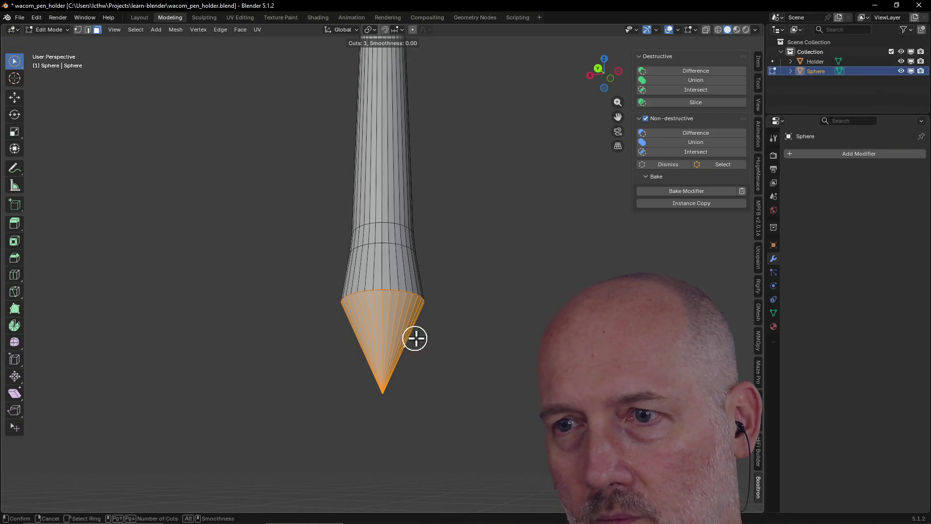
# - Slide the loop cut into place on the cone and select the rest of the tip faces
pyautogui.moveTo(390, 334); pyautogui.dragTo(386, 310)
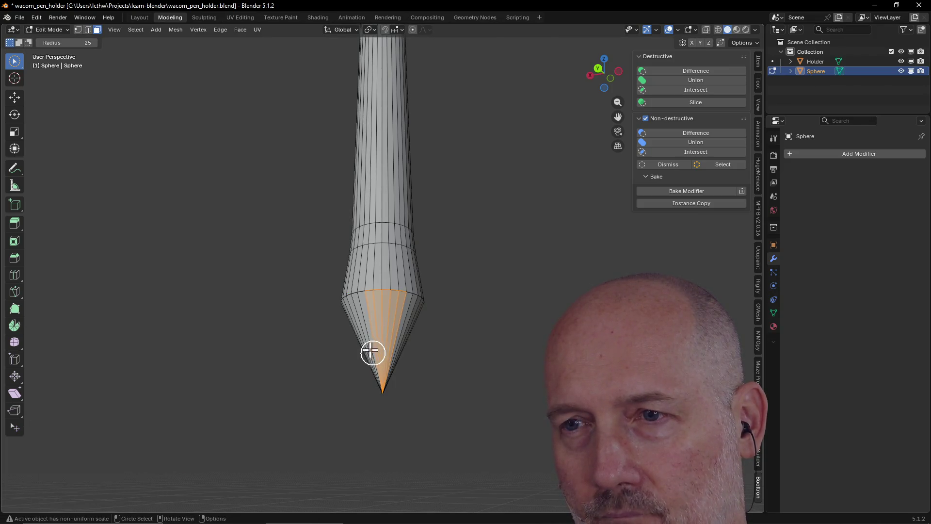
pyautogui.moveTo(371, 352); pyautogui.dragTo(457, 353, button='middle')
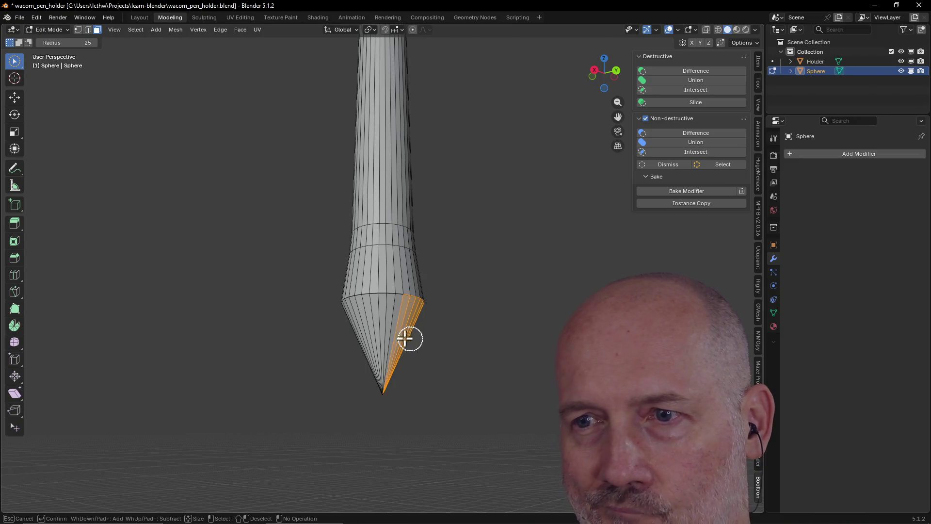
pyautogui.moveTo(410, 336); pyautogui.dragTo(347, 349)
pyautogui.moveTo(347, 350)
pyautogui.mouseDown(button='middle')
pyautogui.moveTo(507, 342)
pyautogui.moveTo(343, 343)
pyautogui.moveTo(333, 357)
pyautogui.moveTo(469, 353)
pyautogui.mouseUp(button='middle')
pyautogui.moveTo(420, 334); pyautogui.dragTo(361, 342)
pyautogui.scroll(3, 415, 339)
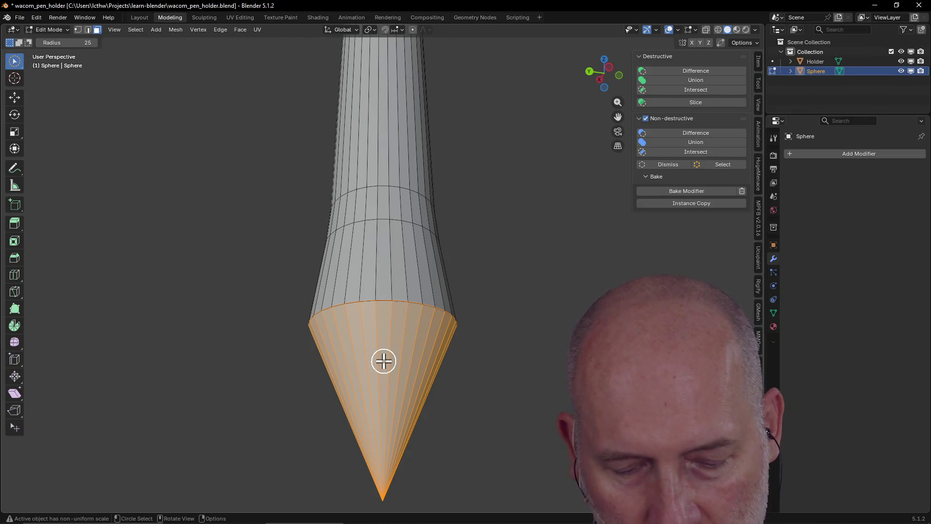
# - Add another loop cut near the tip at factor -0.787, then deselect everything
pyautogui.hotkey('ctrl', 'r')
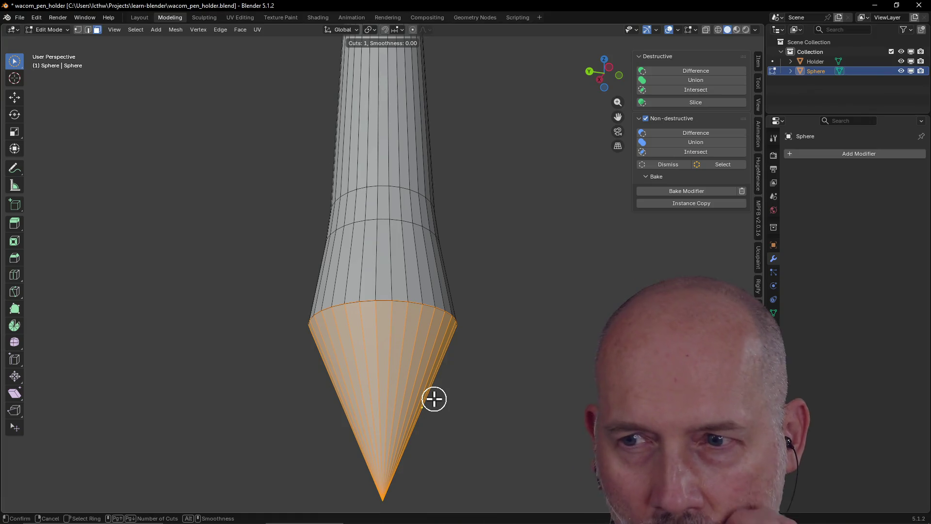
pyautogui.doubleClick(414, 395)
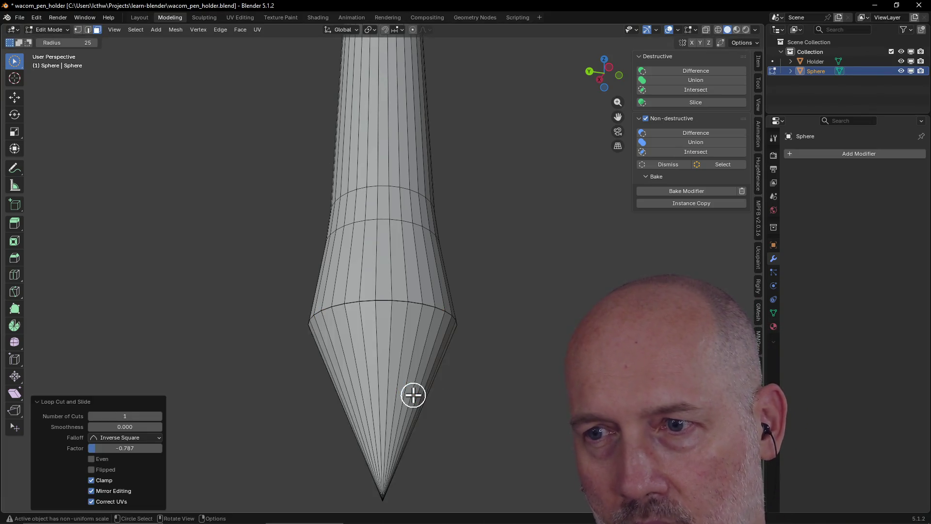
pyautogui.keyDown('alt'); pyautogui.click(342, 397); pyautogui.keyUp('alt')
pyautogui.scroll(-4, 416, 391)
pyautogui.hotkey('alt', 'a')
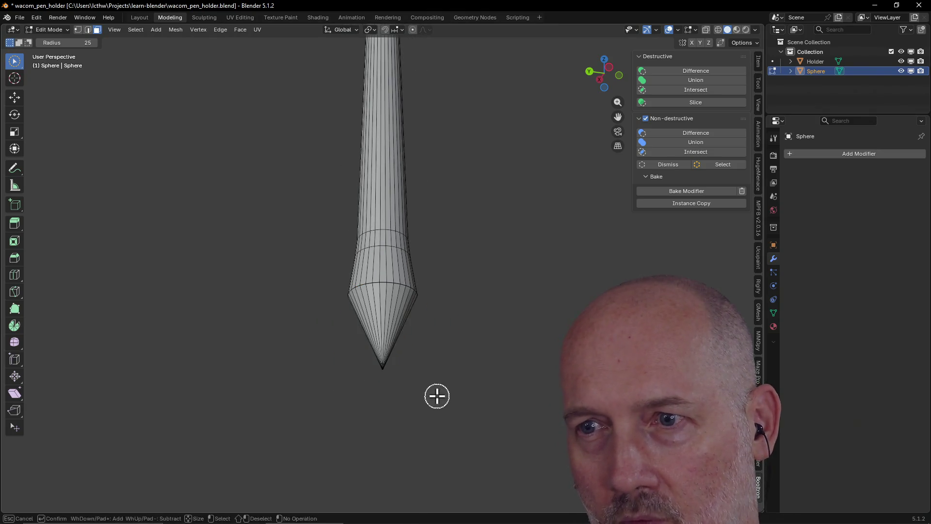
pyautogui.moveTo(420, 372); pyautogui.dragTo(300, 402, button='middle')
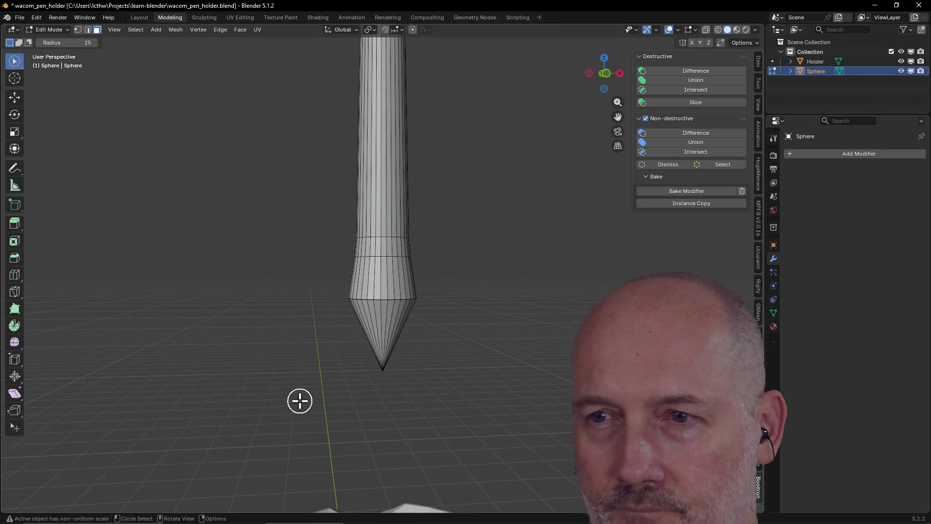
pyautogui.moveTo(375, 330)
pyautogui.mouseDown(button='middle')
pyautogui.moveTo(466, 347)
pyautogui.moveTo(347, 358)
pyautogui.moveTo(427, 346)
pyautogui.moveTo(364, 345)
pyautogui.mouseUp(button='middle')
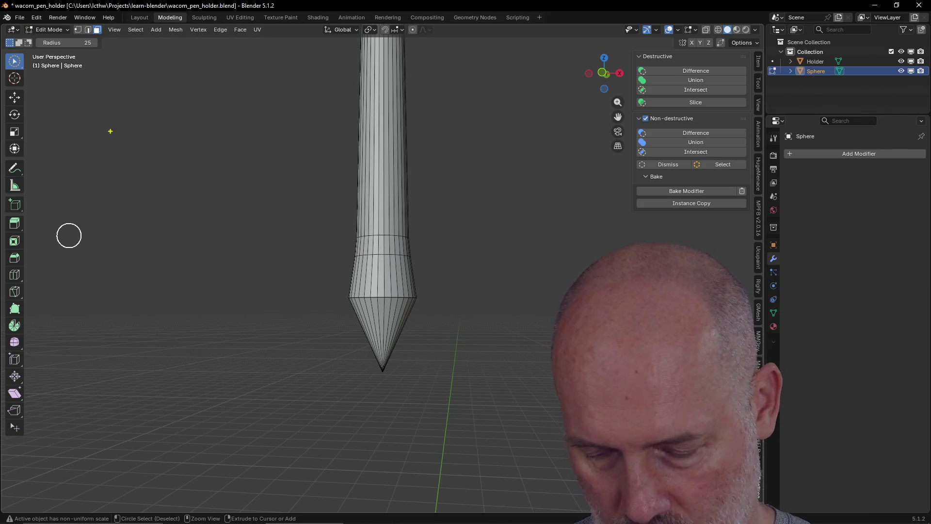
pyautogui.write('tBRB ...')
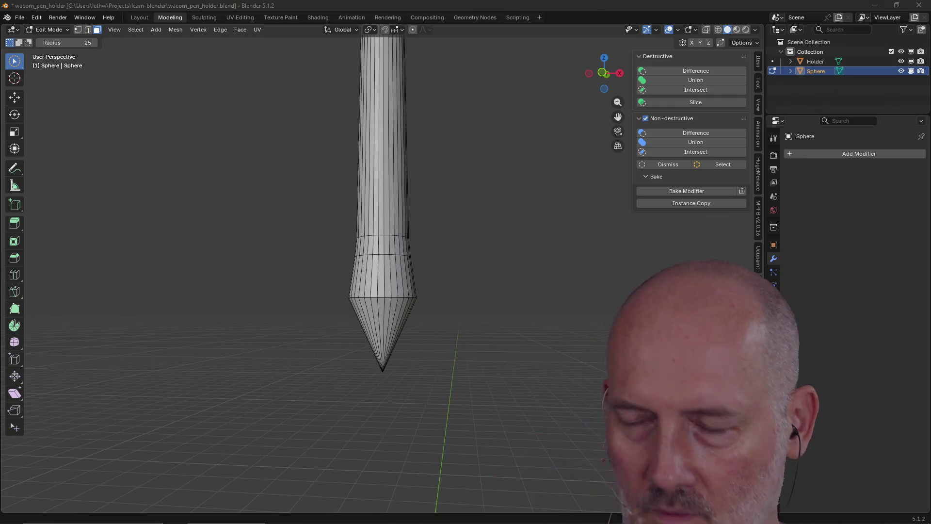
# - Orbit the view to bring the cup holder into view below the pen
pyautogui.moveTo(476, 235)
pyautogui.mouseDown(button='middle')
pyautogui.moveTo(509, 281)
pyautogui.moveTo(461, 214)
pyautogui.moveTo(453, 260)
pyautogui.moveTo(492, 237)
pyautogui.moveTo(451, 237)
pyautogui.moveTo(470, 123)
pyautogui.moveTo(468, 150)
pyautogui.moveTo(467, 140)
pyautogui.mouseUp(button='middle')
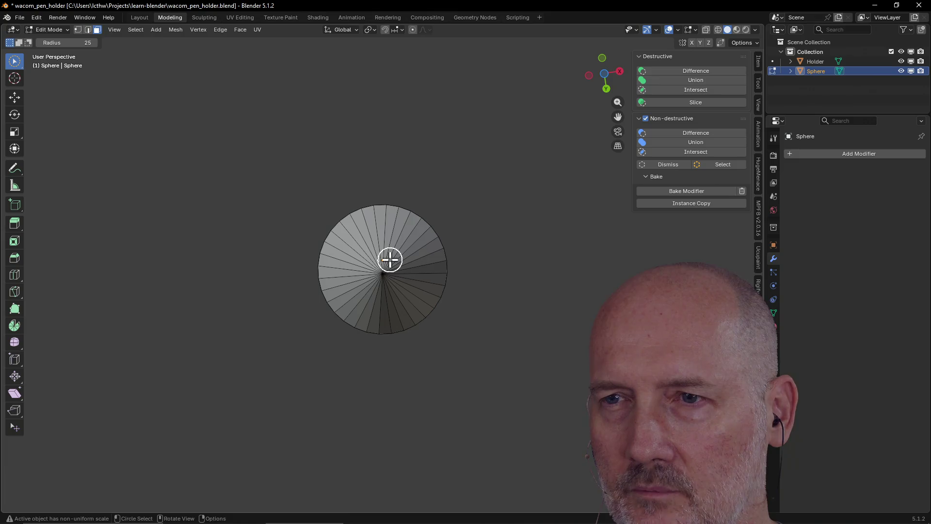
# - Orbit and zoom around the pen and cup to inspect them from side and top
pyautogui.scroll(1, 386, 258)
pyautogui.moveTo(371, 267); pyautogui.dragTo(379, 325, button='middle')
pyautogui.moveTo(377, 395)
pyautogui.mouseDown(button='middle')
pyautogui.moveTo(386, 365)
pyautogui.moveTo(388, 400)
pyautogui.moveTo(480, 387)
pyautogui.moveTo(480, 410)
pyautogui.moveTo(397, 433)
pyautogui.mouseUp(button='middle')
pyautogui.scroll(2, 397, 434)
pyautogui.scroll(-12, 397, 435)
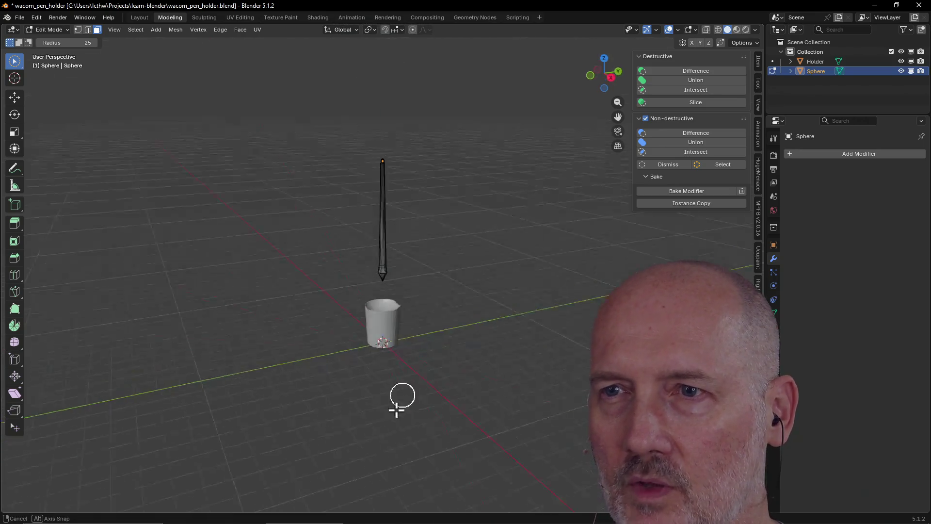
pyautogui.moveTo(441, 254); pyautogui.dragTo(435, 314, button='middle')
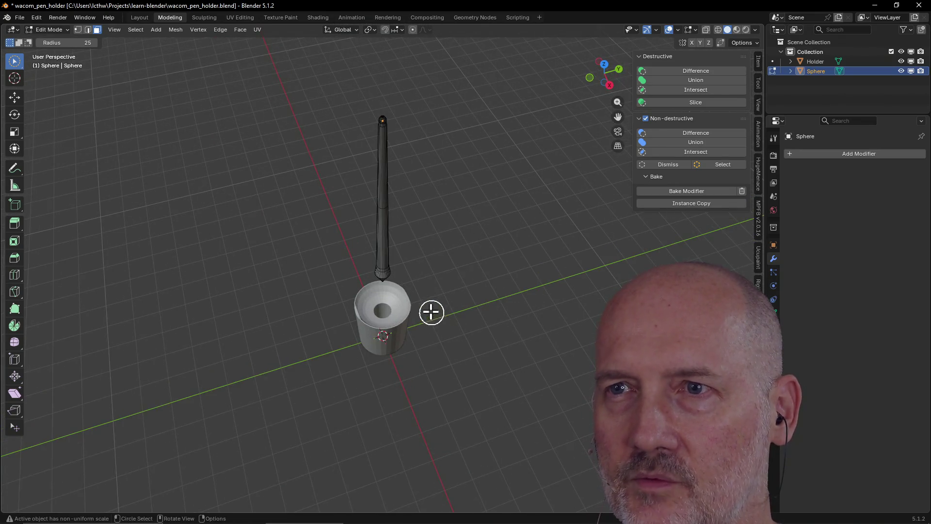
pyautogui.moveTo(447, 247); pyautogui.dragTo(471, 195, button='middle')
# - Circle-select the lower faces of the cone tip, orbiting so the tip points up
pyautogui.scroll(5, 412, 255)
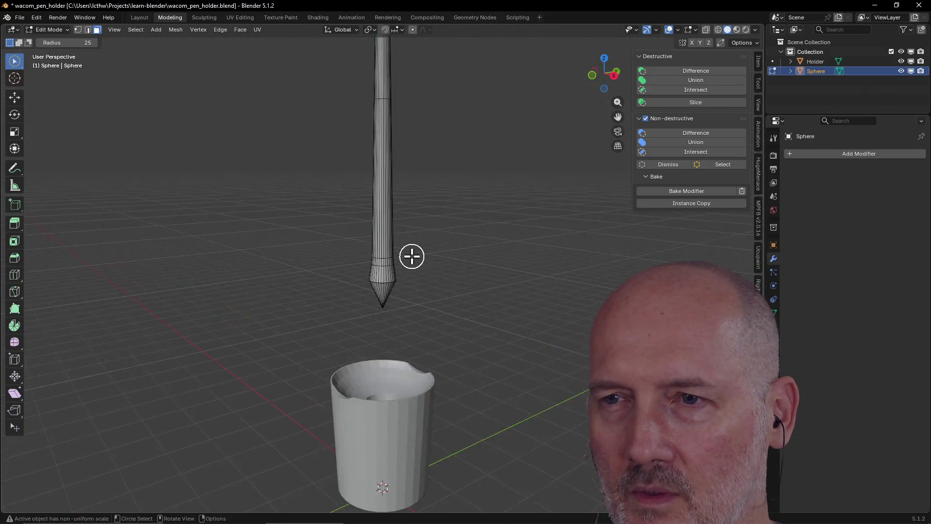
pyautogui.moveTo(412, 255); pyautogui.dragTo(470, 183, button='middle')
pyautogui.moveTo(407, 322)
pyautogui.mouseDown()
pyautogui.moveTo(412, 315)
pyautogui.moveTo(395, 354)
pyautogui.mouseUp()
pyautogui.moveTo(432, 397)
pyautogui.mouseDown(button='middle')
pyautogui.moveTo(479, 263)
pyautogui.moveTo(418, 199)
pyautogui.moveTo(327, 202)
pyautogui.moveTo(493, 191)
pyautogui.moveTo(527, 226)
pyautogui.mouseUp(button='middle')
# - Circle-select the rest of the cone tip faces, checking coverage from several angles
pyautogui.moveTo(435, 207)
pyautogui.mouseDown()
pyautogui.moveTo(420, 214)
pyautogui.moveTo(324, 179)
pyautogui.mouseUp()
pyautogui.moveTo(324, 176); pyautogui.dragTo(508, 188, button='middle')
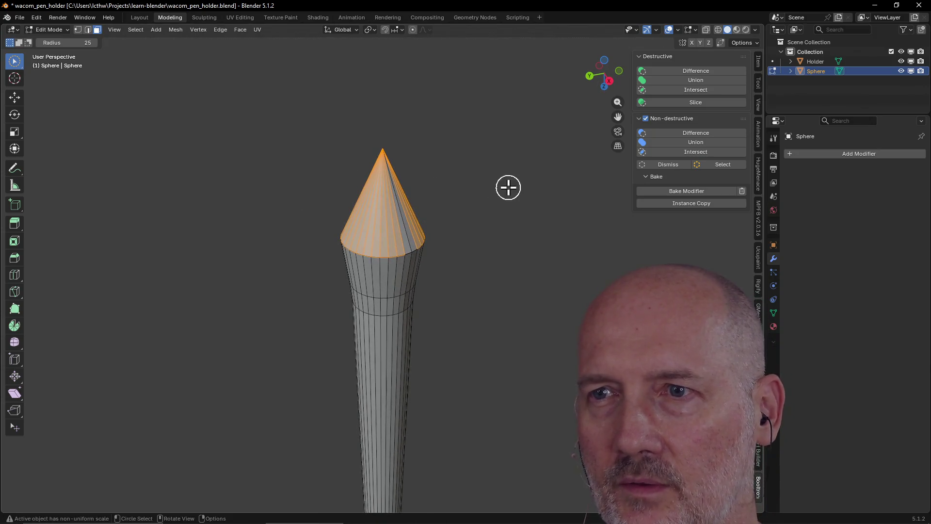
pyautogui.moveTo(443, 204); pyautogui.dragTo(377, 210)
pyautogui.scroll(3, 459, 185)
pyautogui.scroll(-1, 460, 186)
pyautogui.moveTo(460, 185); pyautogui.dragTo(458, 156, button='middle')
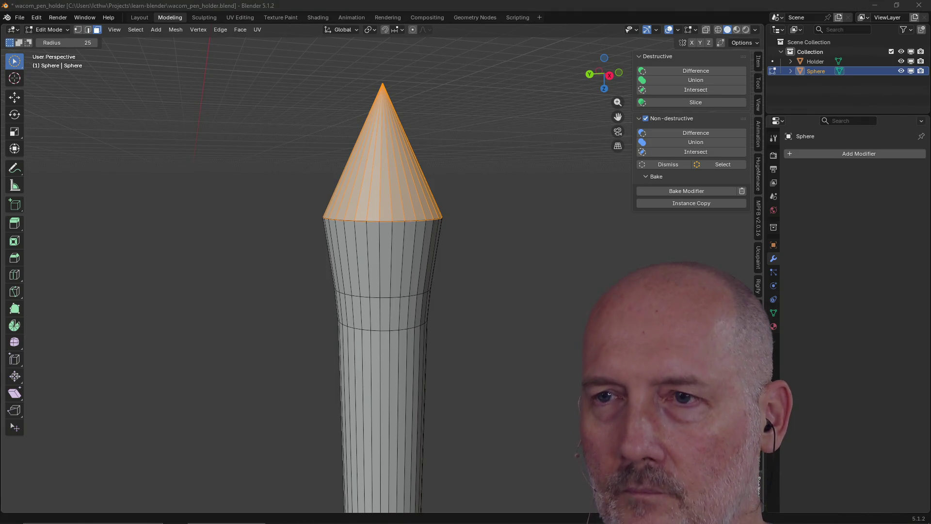
pyautogui.moveTo(450, 222)
pyautogui.mouseDown(button='middle')
pyautogui.moveTo(485, 251)
pyautogui.moveTo(483, 299)
pyautogui.mouseUp(button='middle')
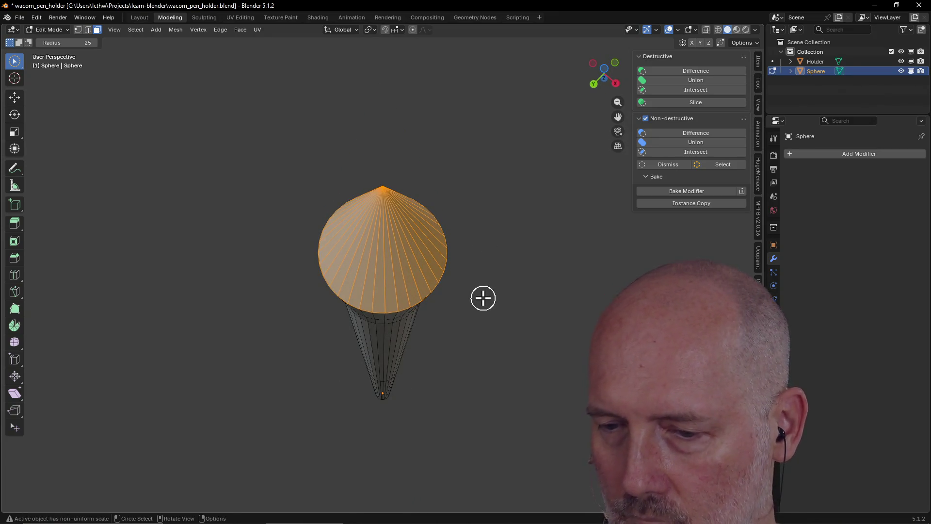
pyautogui.moveTo(455, 304)
pyautogui.mouseDown(button='middle')
pyautogui.moveTo(427, 227)
pyautogui.moveTo(415, 260)
pyautogui.mouseUp(button='middle')
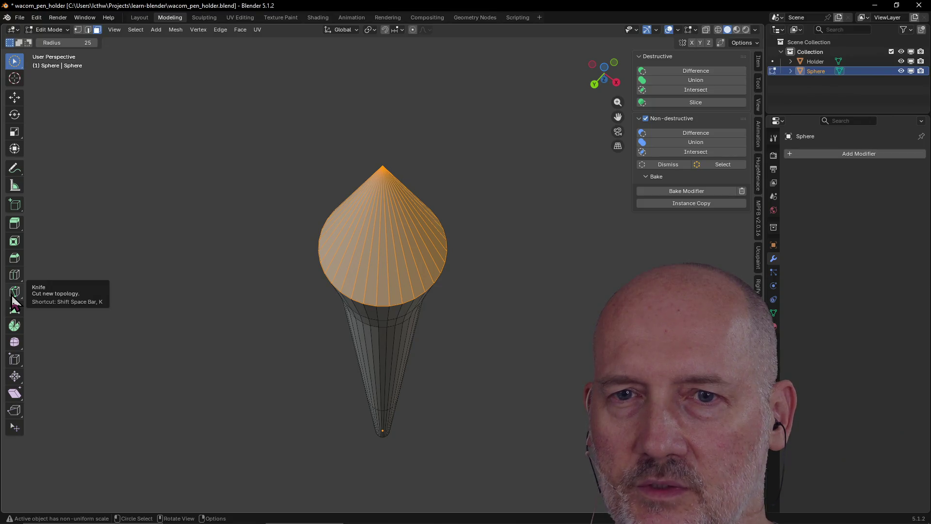
pyautogui.click(13, 297)
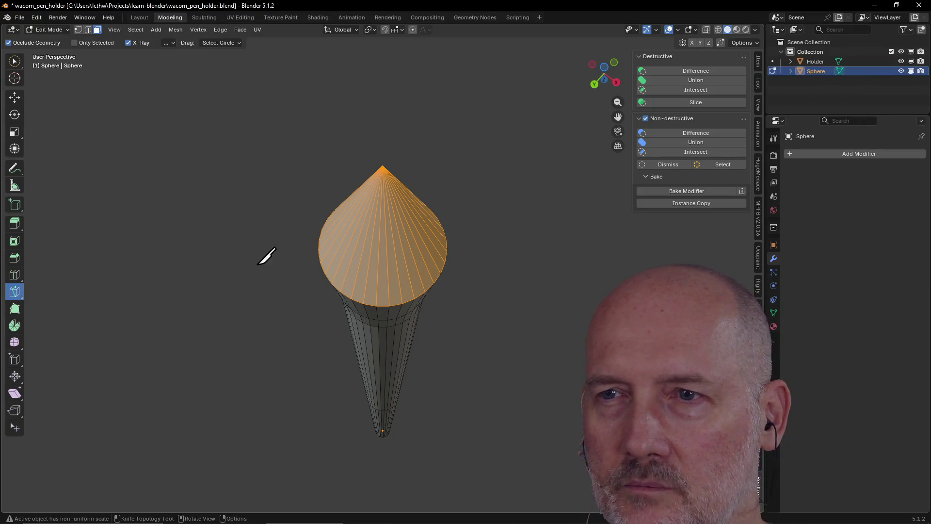
# - Knife-cut a line across the cone tip's faces
pyautogui.click(382, 246)
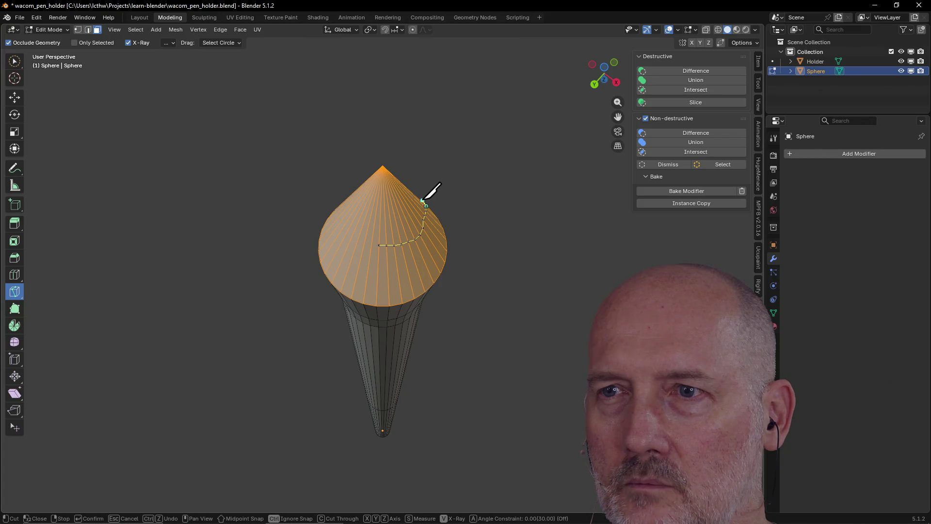
pyautogui.click(410, 192)
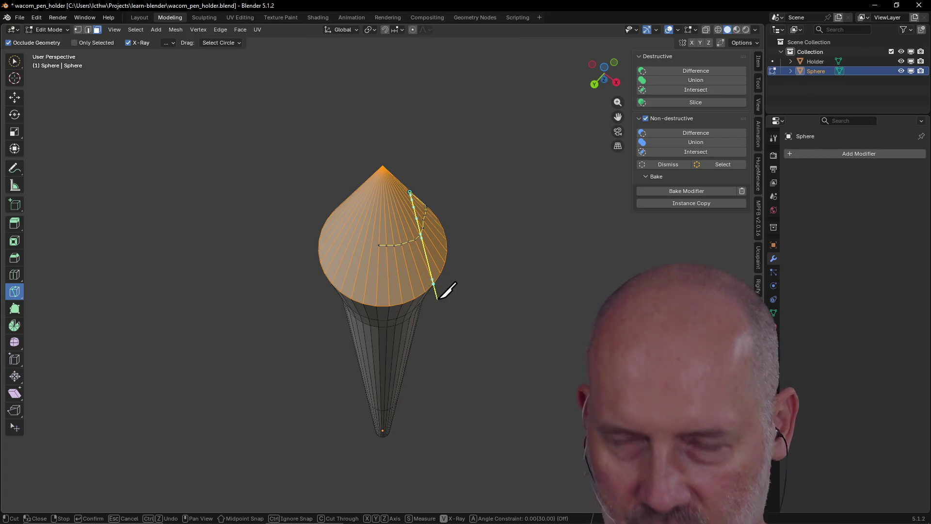
pyautogui.press('Return')
pyautogui.moveTo(383, 245)
pyautogui.mouseDown(button='middle')
pyautogui.moveTo(470, 177)
pyautogui.moveTo(277, 293)
pyautogui.moveTo(339, 222)
pyautogui.moveTo(270, 249)
pyautogui.moveTo(406, 281)
pyautogui.moveTo(397, 253)
pyautogui.mouseUp(button='middle')
# - Convert the tip's triangles to quads with max face angle 46° and shape angle 42°
pyautogui.rightClick(386, 266)
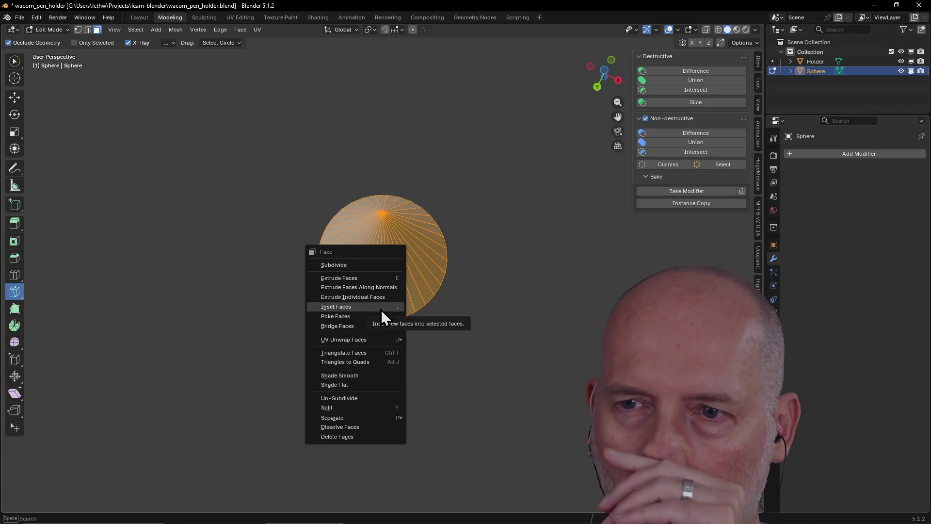
pyautogui.click(385, 364)
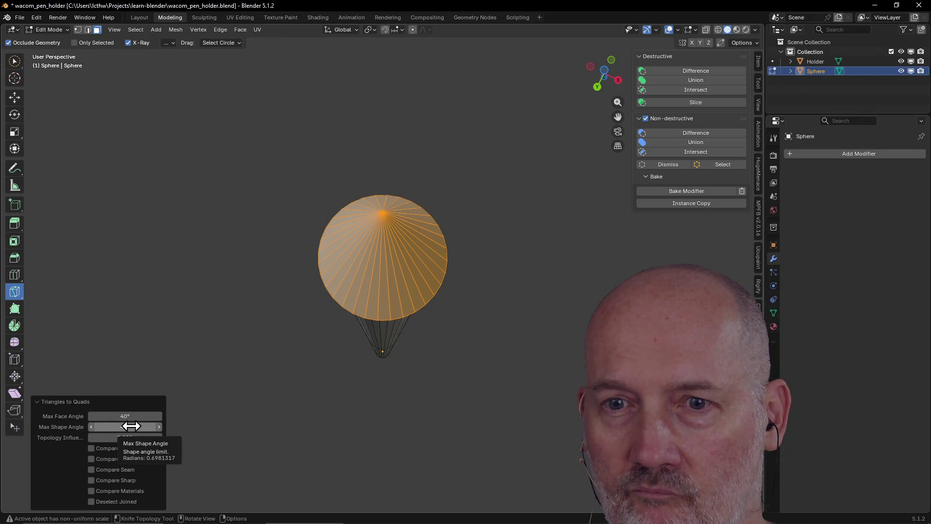
pyautogui.moveTo(131, 425)
pyautogui.mouseDown()
pyautogui.moveTo(140, 426)
pyautogui.moveTo(116, 416)
pyautogui.moveTo(145, 438)
pyautogui.moveTo(103, 438)
pyautogui.mouseUp()
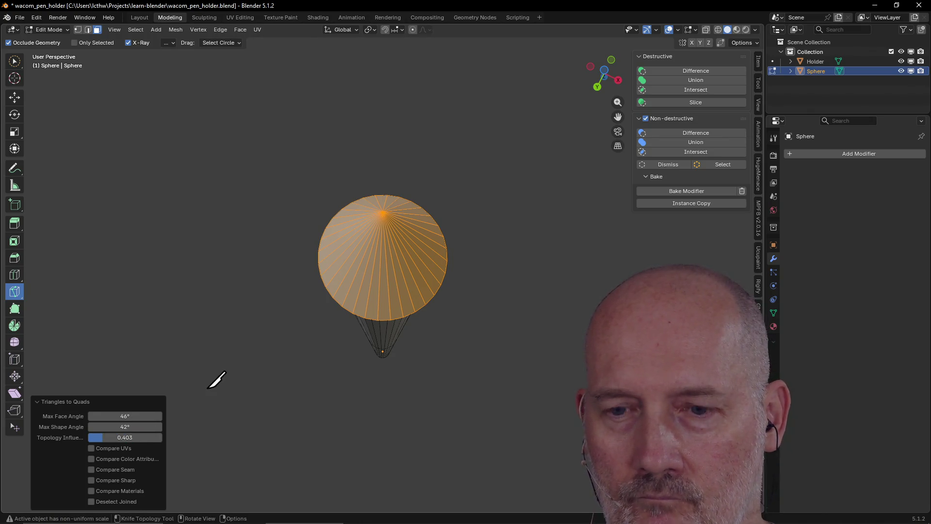
# - Start another knife cut on the tip, cancel it, and return to Circle Select
pyautogui.click(239, 379)
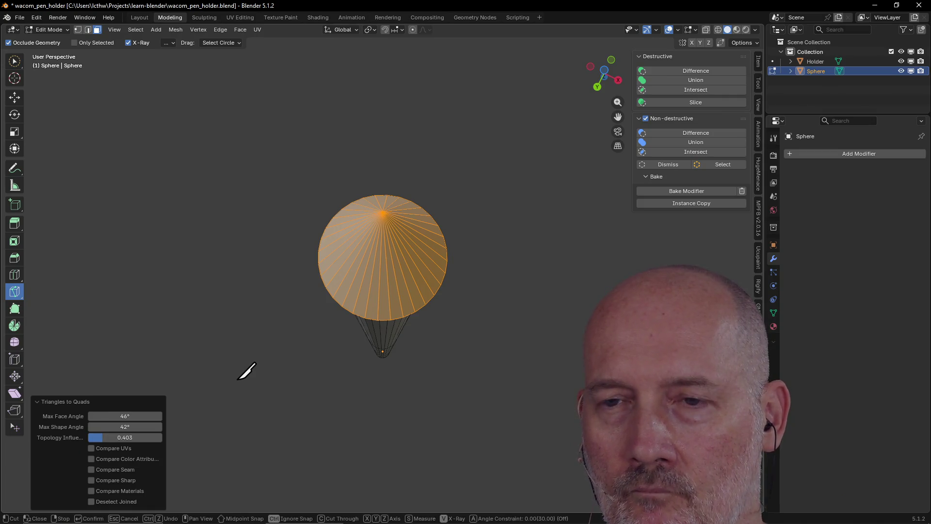
pyautogui.press('Escape')
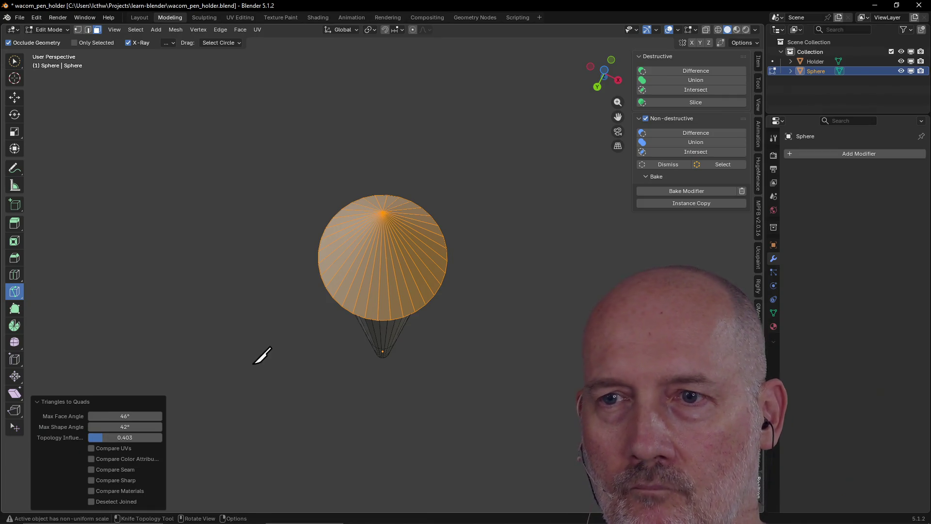
pyautogui.click(14, 61)
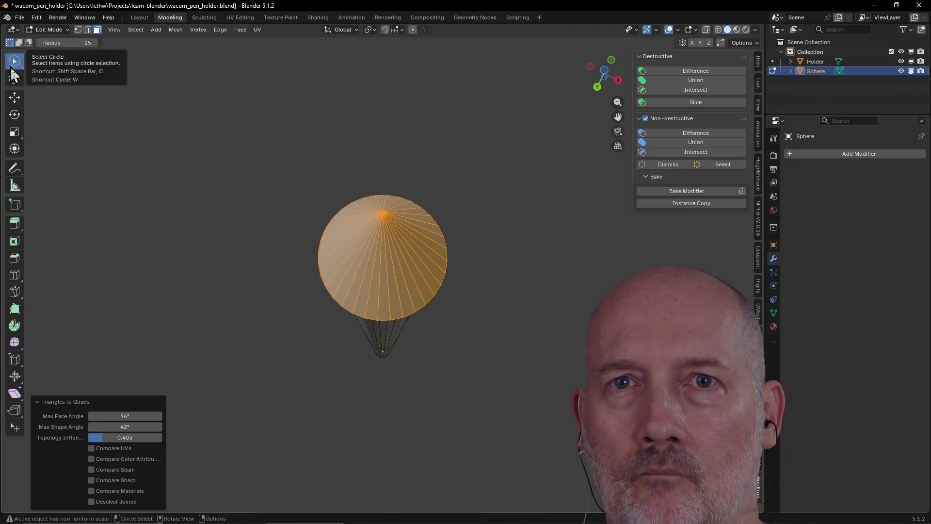
# - Undo and redo the cone tip face selection, orbiting out to see the whole model
pyautogui.moveTo(202, 301)
pyautogui.mouseDown(button='middle')
pyautogui.moveTo(287, 217)
pyautogui.moveTo(419, 264)
pyautogui.mouseUp(button='middle')
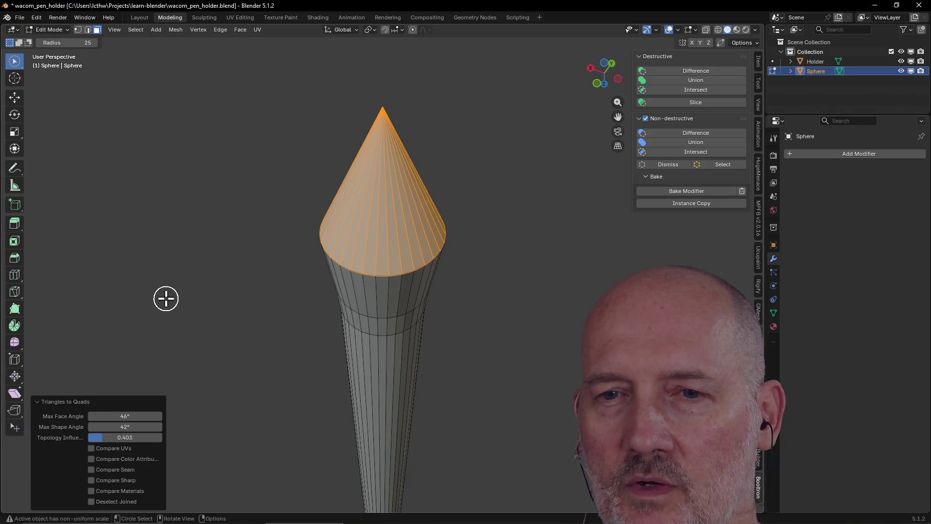
pyautogui.hotkey('ctrl', 'z')
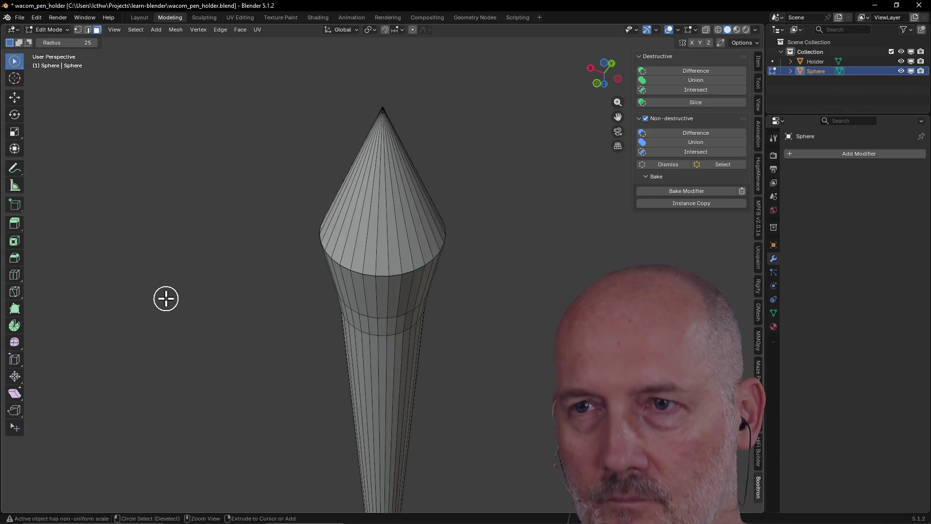
pyautogui.hotkey('ctrl', 'shift', 'z')
pyautogui.moveTo(151, 307)
pyautogui.mouseDown(button='middle')
pyautogui.moveTo(316, 245)
pyautogui.moveTo(308, 210)
pyautogui.moveTo(447, 97)
pyautogui.moveTo(502, 37)
pyautogui.moveTo(418, 251)
pyautogui.mouseUp(button='middle')
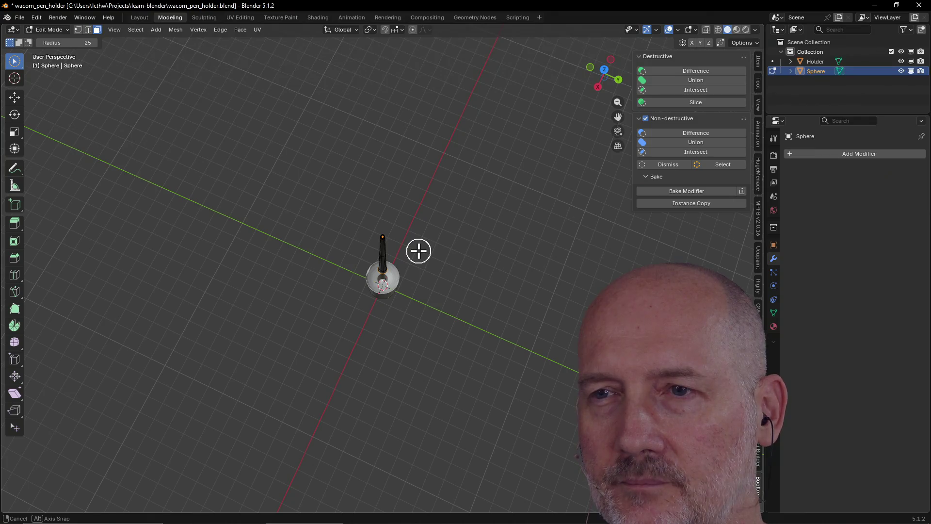
# - In Layout, lower the pen along Z to 8.8708 m, then select the Holder cup
pyautogui.click(131, 19)
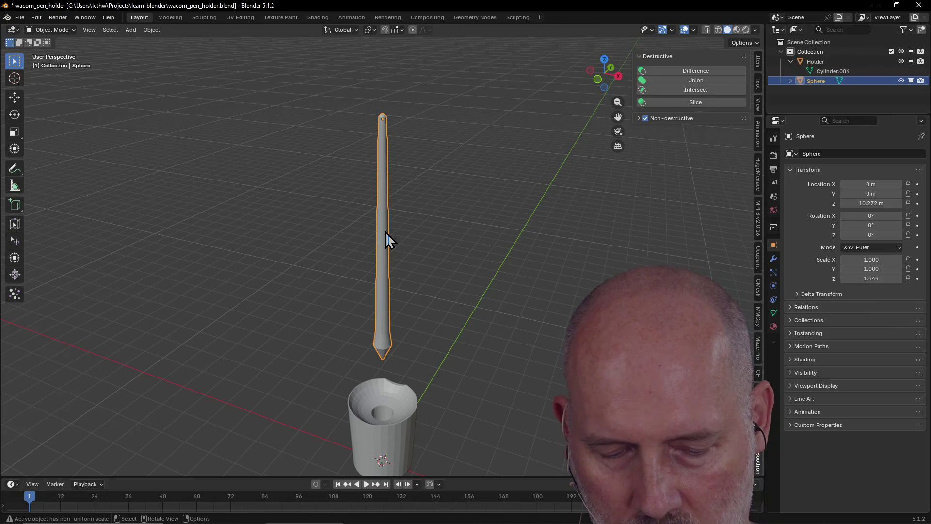
pyautogui.press('g')
pyautogui.press('z')
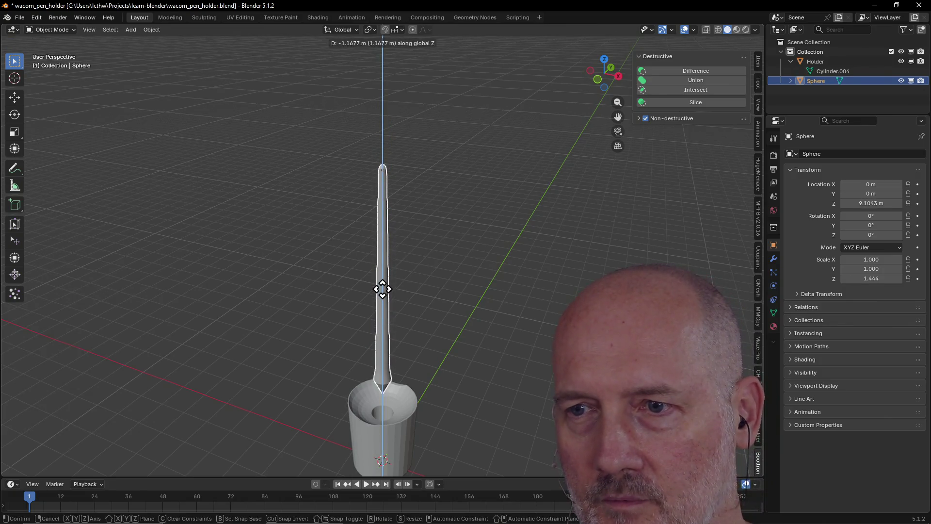
pyautogui.click(384, 295)
pyautogui.scroll(4, 417, 316)
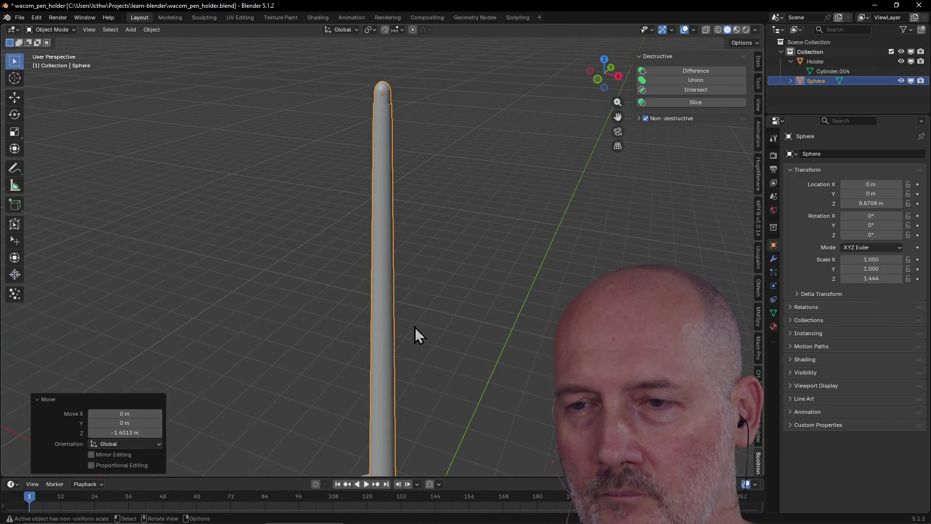
pyautogui.scroll(-4, 415, 327)
pyautogui.click(385, 410)
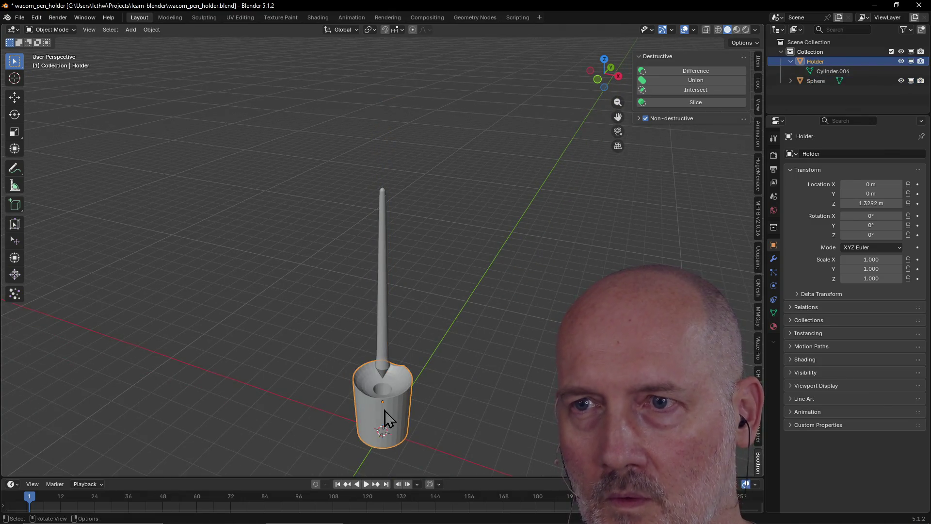
pyautogui.press('`')
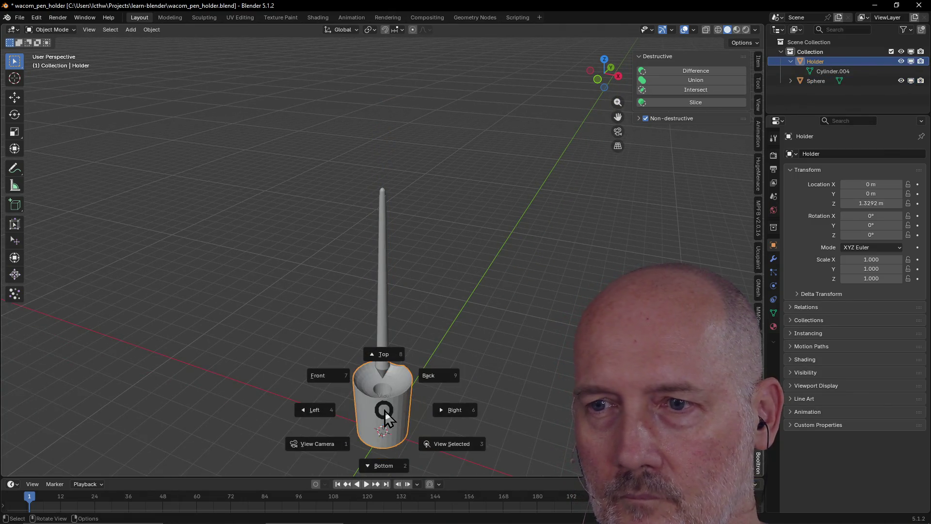
pyautogui.click(458, 441)
pyautogui.moveTo(433, 415)
pyautogui.mouseDown(button='middle')
pyautogui.moveTo(375, 447)
pyautogui.moveTo(326, 414)
pyautogui.moveTo(359, 436)
pyautogui.moveTo(421, 394)
pyautogui.moveTo(299, 392)
pyautogui.moveTo(151, 367)
pyautogui.moveTo(288, 383)
pyautogui.moveTo(371, 374)
pyautogui.moveTo(447, 349)
pyautogui.moveTo(412, 395)
pyautogui.moveTo(385, 408)
pyautogui.moveTo(380, 400)
pyautogui.moveTo(378, 437)
pyautogui.moveTo(397, 364)
pyautogui.moveTo(399, 426)
pyautogui.mouseUp(button='middle')
pyautogui.click(378, 342)
pyautogui.moveTo(383, 298)
pyautogui.mouseDown(button='middle')
pyautogui.moveTo(395, 231)
pyautogui.moveTo(380, 295)
pyautogui.moveTo(394, 254)
pyautogui.moveTo(343, 293)
pyautogui.moveTo(394, 421)
pyautogui.mouseUp(button='middle')
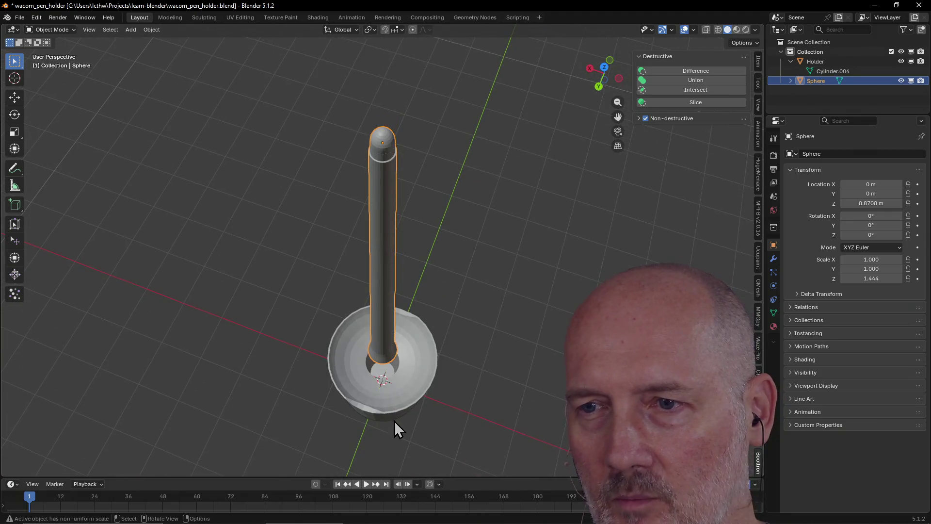
pyautogui.click(389, 404)
pyautogui.press('`')
pyautogui.click(465, 441)
pyautogui.moveTo(434, 379)
pyautogui.mouseDown(button='middle')
pyautogui.moveTo(457, 304)
pyautogui.moveTo(444, 354)
pyautogui.moveTo(439, 339)
pyautogui.mouseUp(button='middle')
pyautogui.scroll(-3, 452, 312)
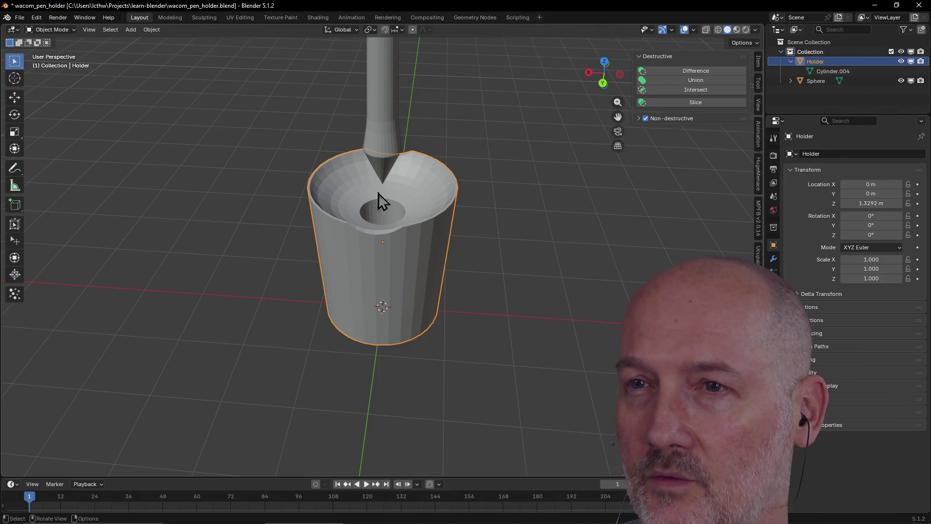
pyautogui.moveTo(382, 201)
pyautogui.mouseDown(button='middle')
pyautogui.moveTo(409, 162)
pyautogui.moveTo(401, 198)
pyautogui.mouseUp(button='middle')
pyautogui.scroll(4, 407, 176)
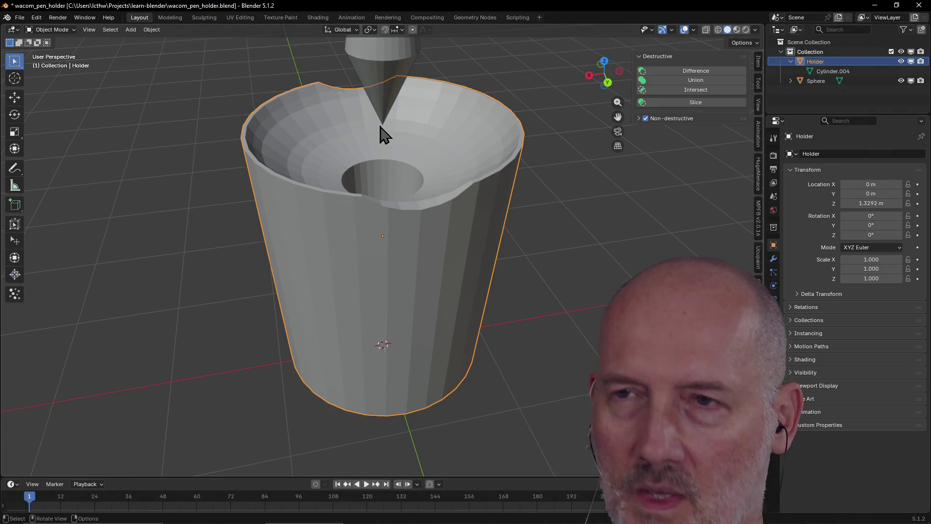
pyautogui.scroll(3, 383, 128)
pyautogui.scroll(-5, 381, 121)
pyautogui.click(170, 17)
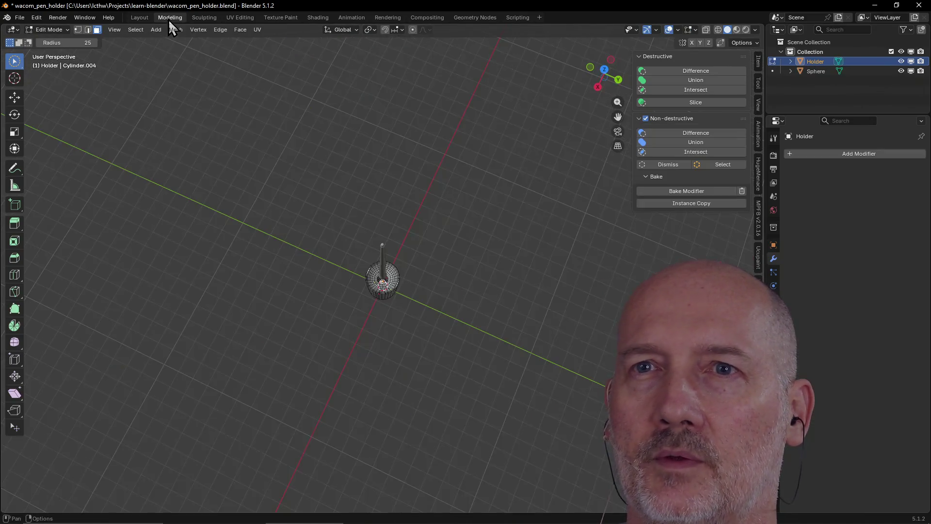
# - Orbit to a side view and frame the selected pen tip with View Selected
pyautogui.moveTo(358, 243)
pyautogui.mouseDown(button='middle')
pyautogui.moveTo(390, 174)
pyautogui.moveTo(359, 267)
pyautogui.mouseUp(button='middle')
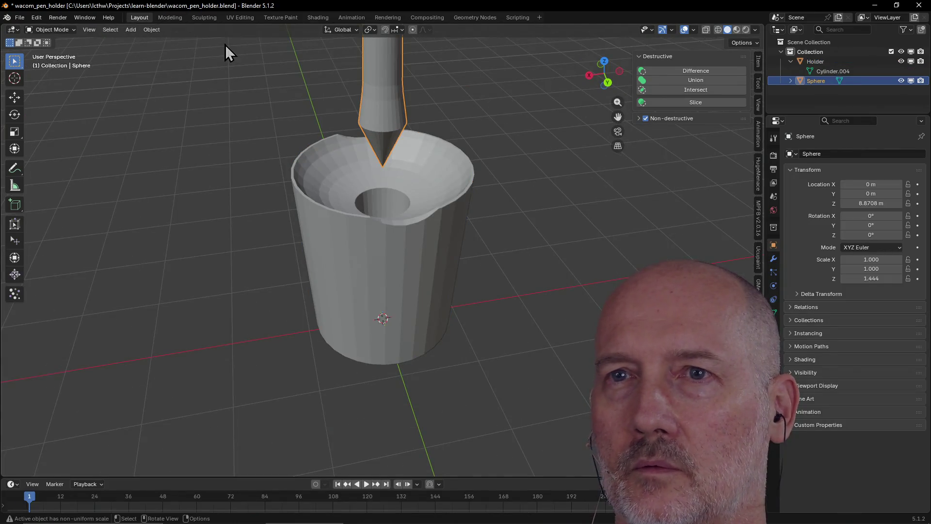
pyautogui.moveTo(357, 281); pyautogui.dragTo(351, 175, button='middle')
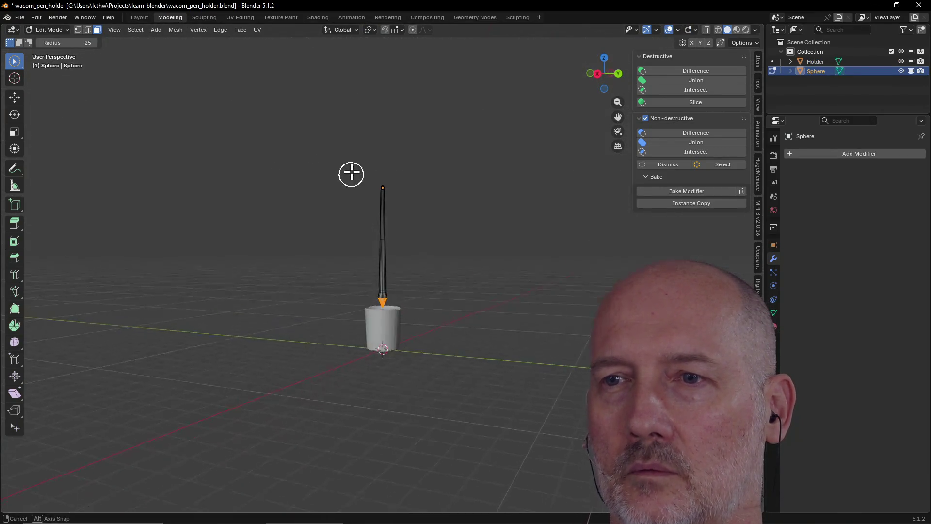
pyautogui.press('`')
pyautogui.click(425, 208)
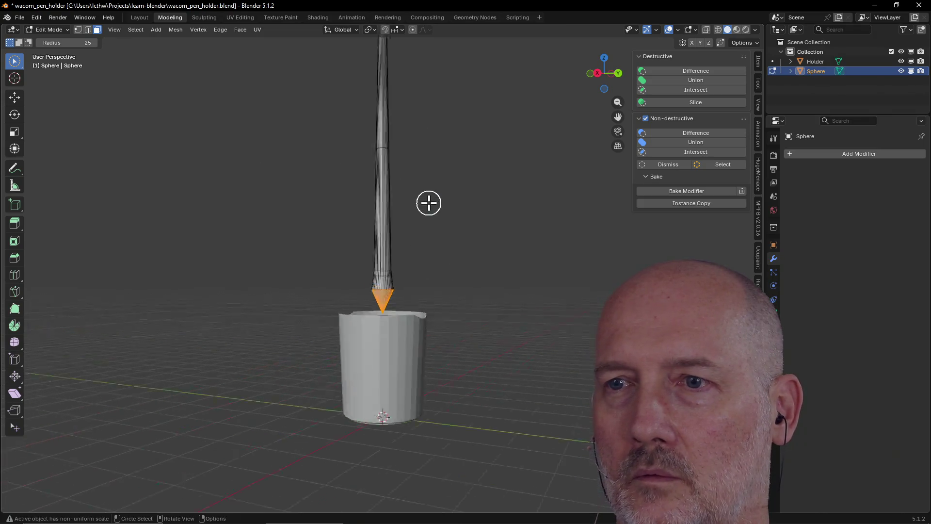
pyautogui.scroll(-8, 420, 237)
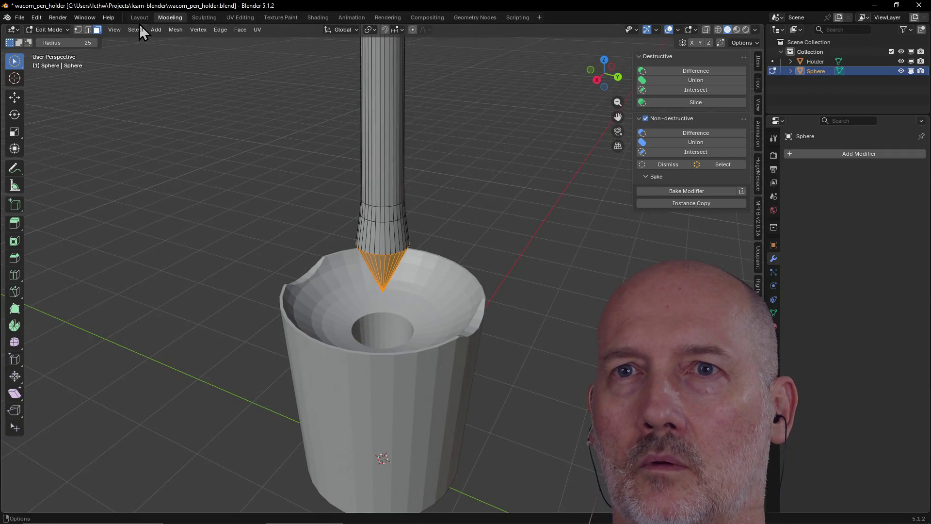
# - In Layout, raise the pen along Z to 11.809 m above the cup
pyautogui.click(139, 16)
pyautogui.scroll(-5, 370, 138)
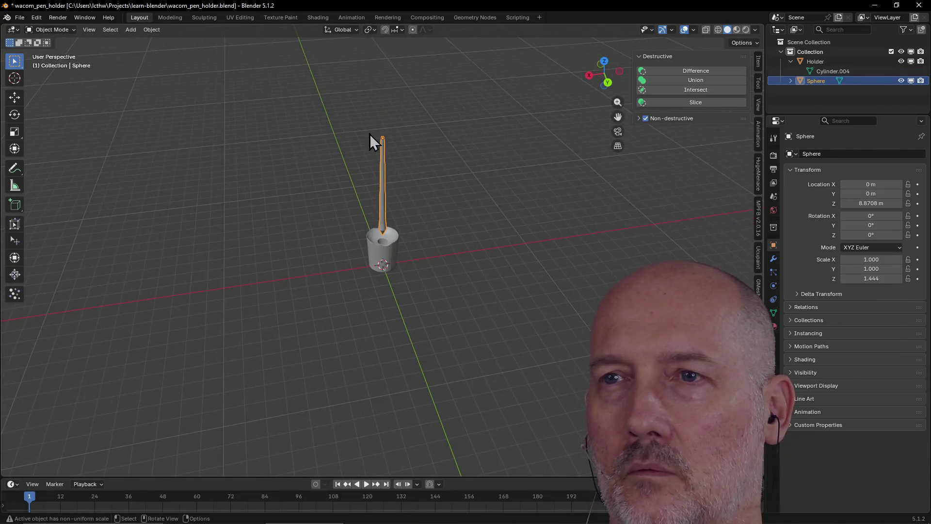
pyautogui.press('g')
pyautogui.press('z')
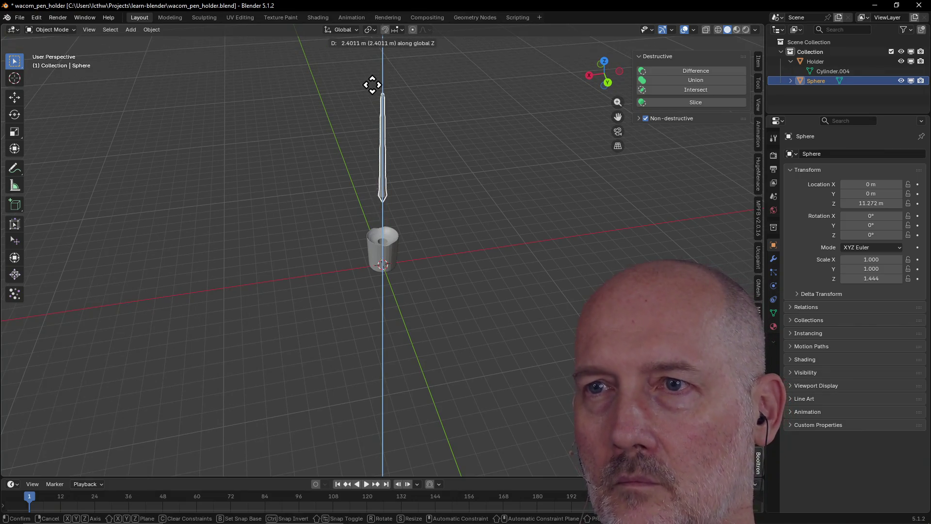
pyautogui.click(373, 80)
pyautogui.scroll(3, 391, 165)
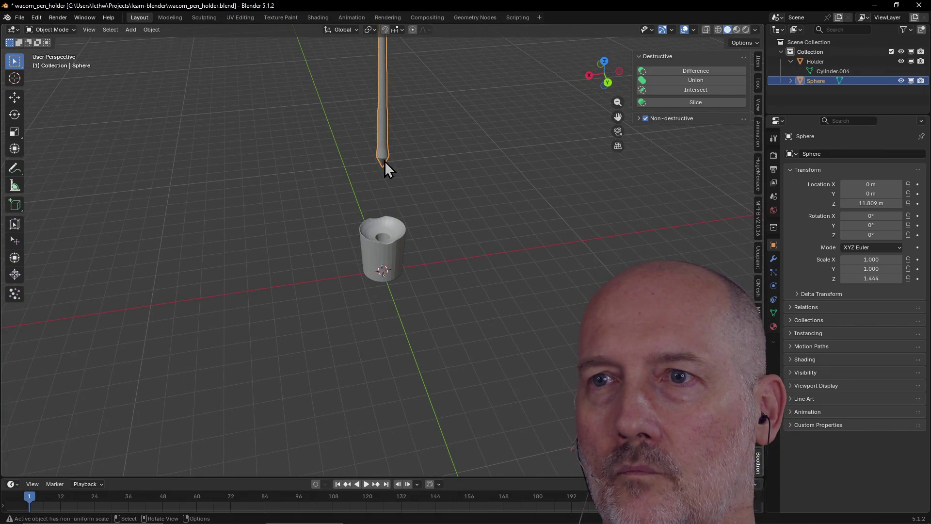
# - In the Modeling workspace, frame the cone tip up close with View Selected
pyautogui.click(170, 17)
pyautogui.scroll(-4, 289, 108)
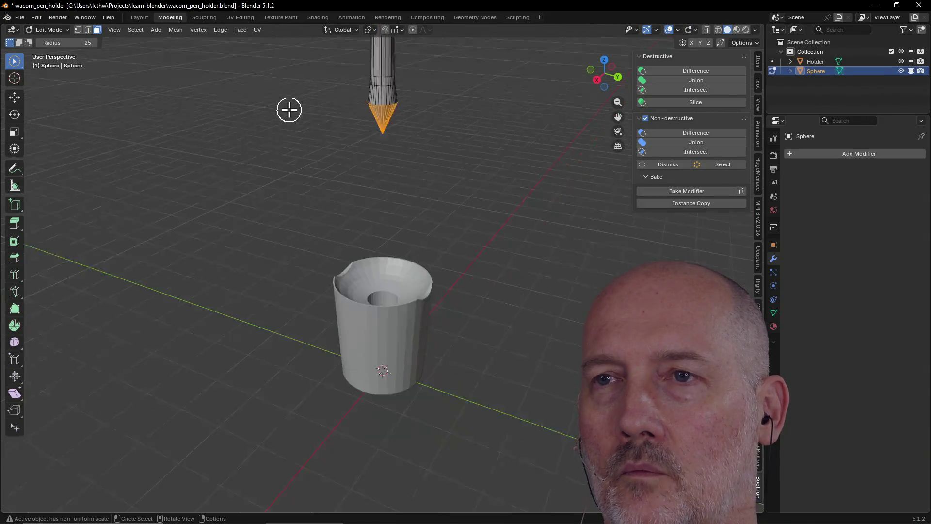
pyautogui.press('`')
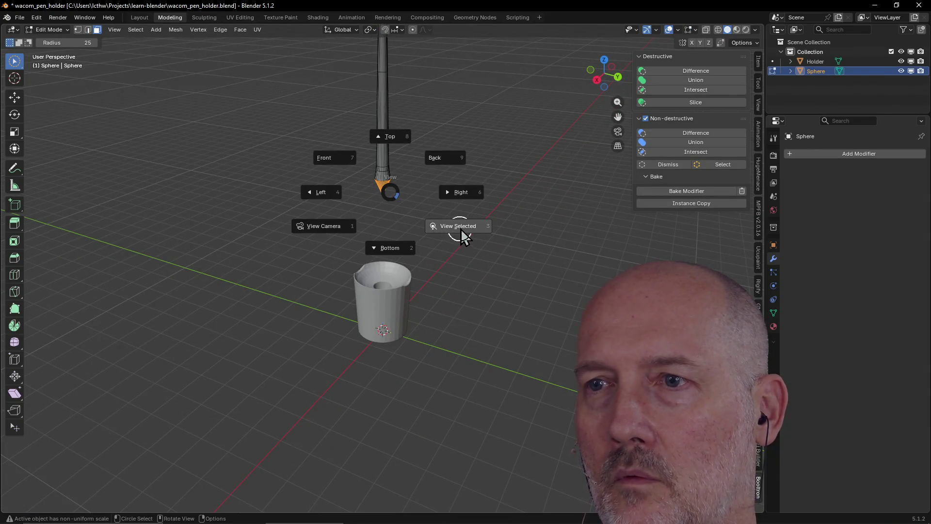
pyautogui.click(462, 235)
pyautogui.moveTo(459, 225)
pyautogui.mouseDown(button='middle')
pyautogui.moveTo(468, 195)
pyautogui.moveTo(457, 217)
pyautogui.mouseUp(button='middle')
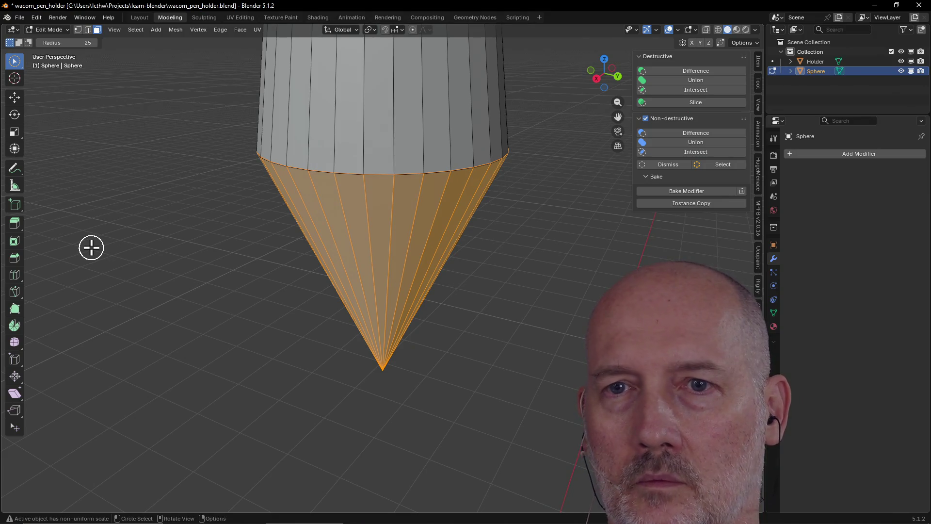
pyautogui.hotkey('shift', 'a')
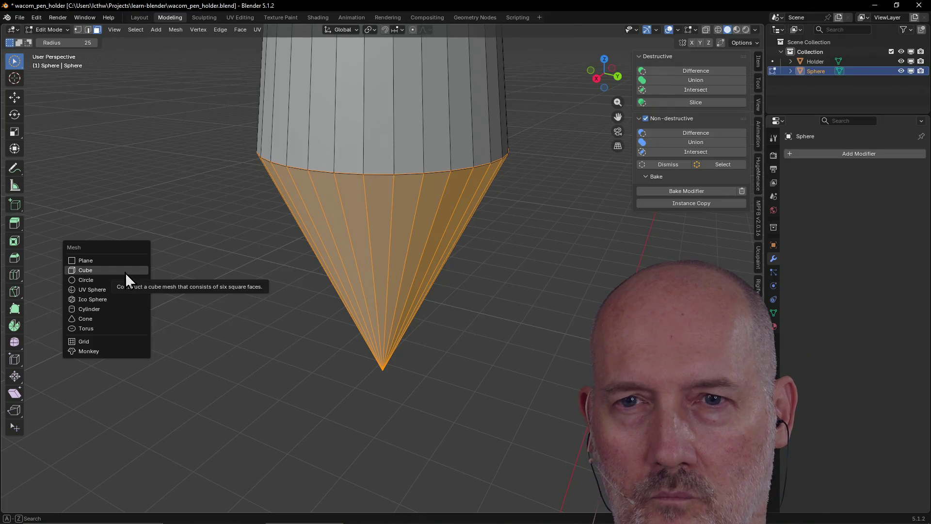
# - Add a cube into the pen mesh in Edit Mode and deselect all geometry
pyautogui.click(126, 272)
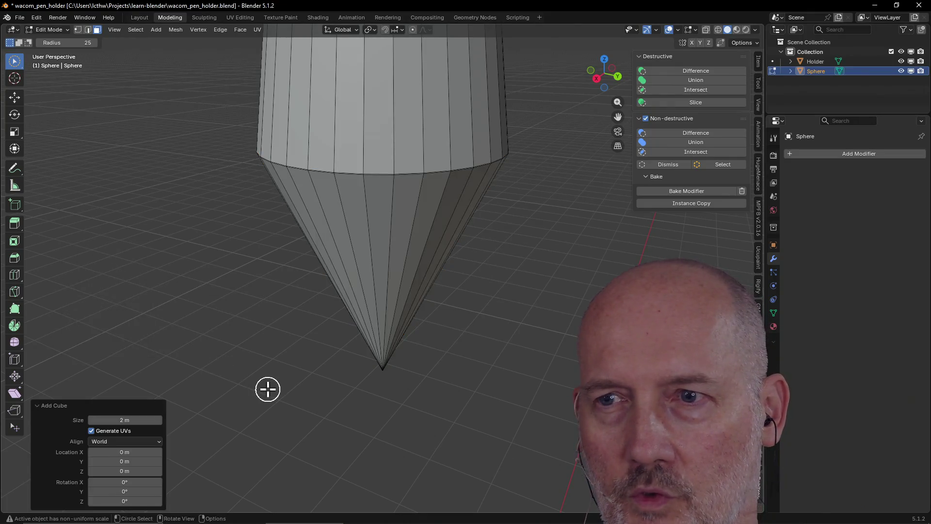
pyautogui.scroll(-5, 268, 389)
pyautogui.scroll(-4, 268, 389)
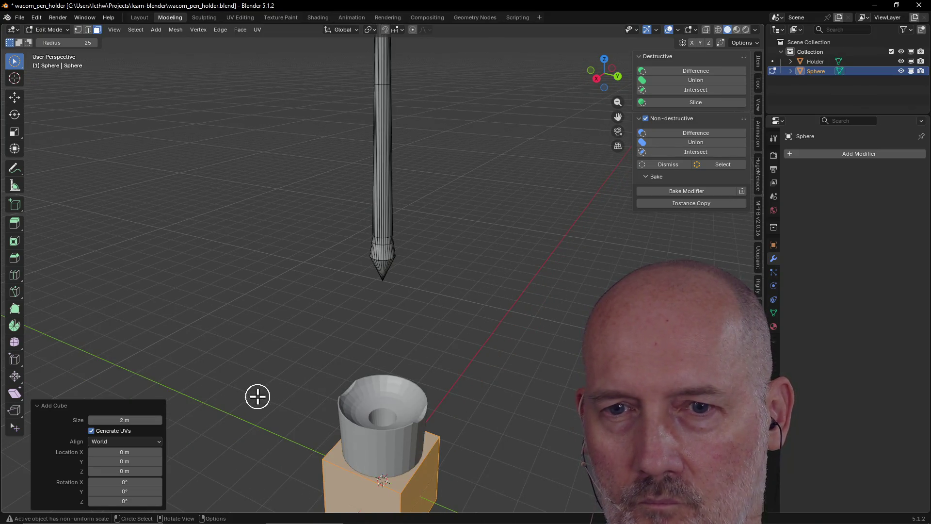
pyautogui.scroll(-2, 258, 396)
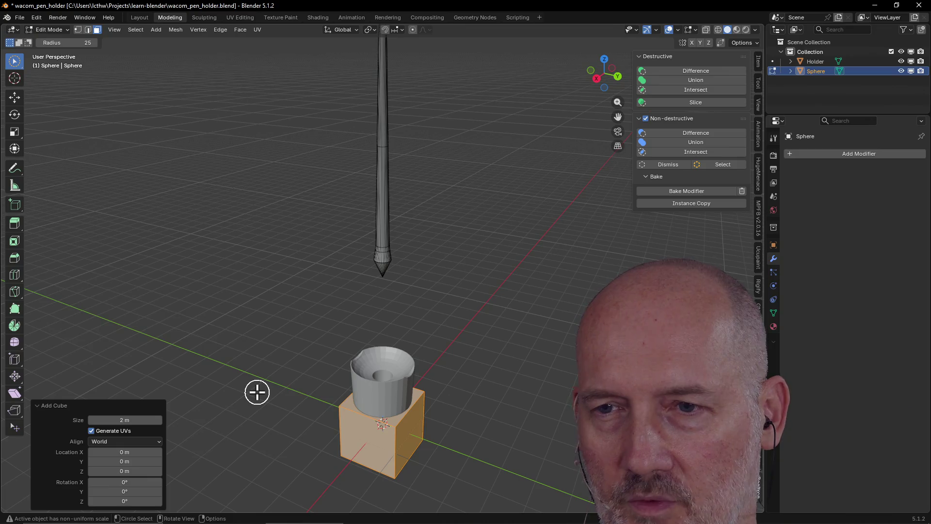
pyautogui.hotkey('alt', 'a')
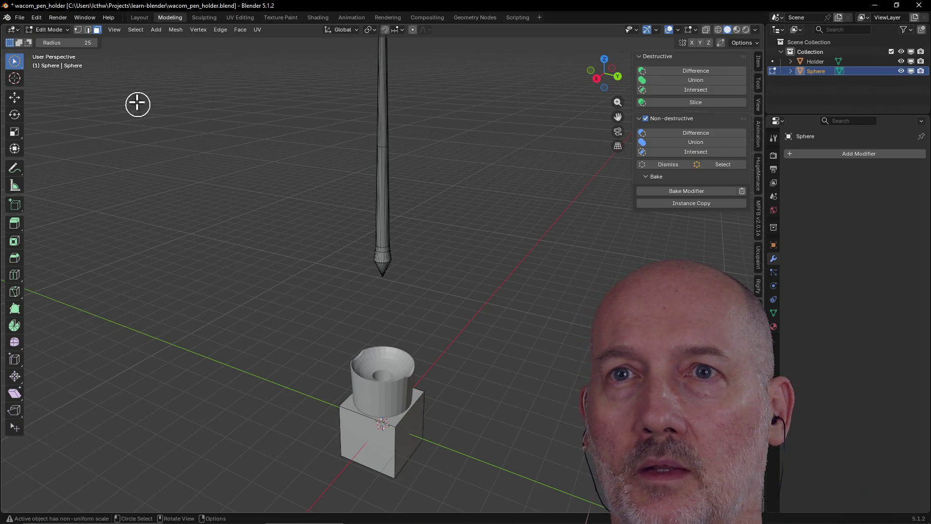
# - In Layout, start a Z move of the pen, cancel it, and reselect the pen object
pyautogui.click(139, 17)
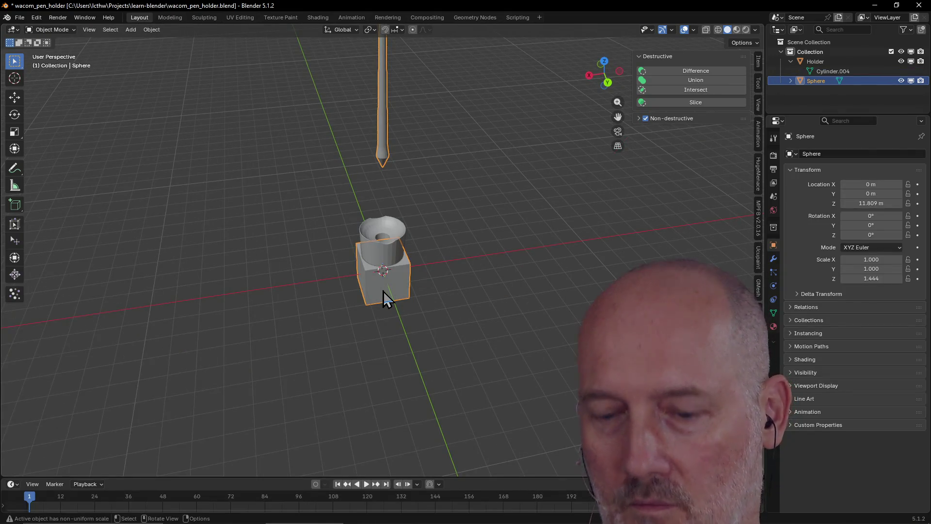
pyautogui.press('g')
pyautogui.press('z')
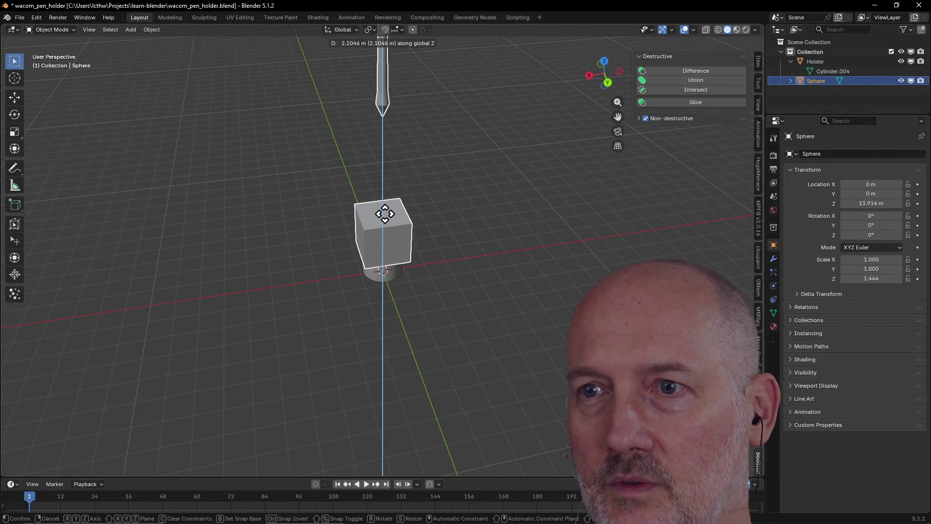
pyautogui.press('Escape')
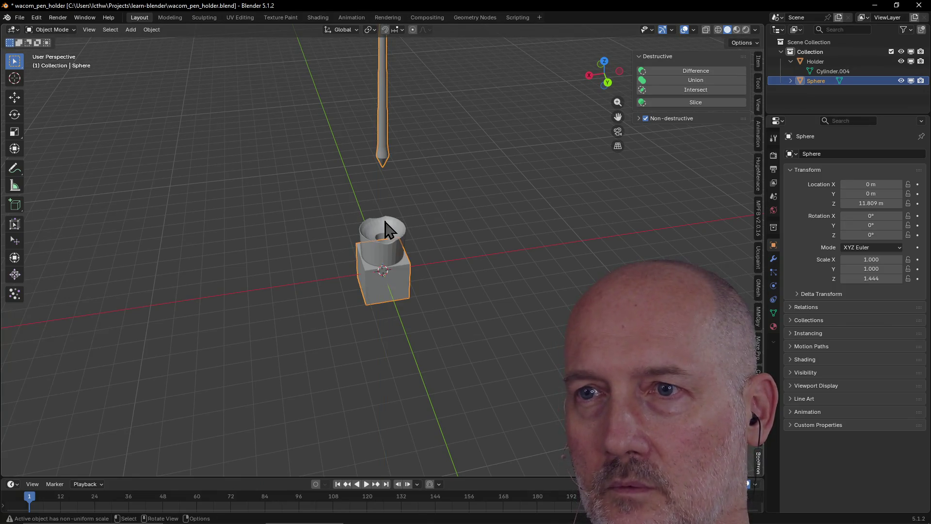
pyautogui.click(241, 273)
pyautogui.click(332, 269)
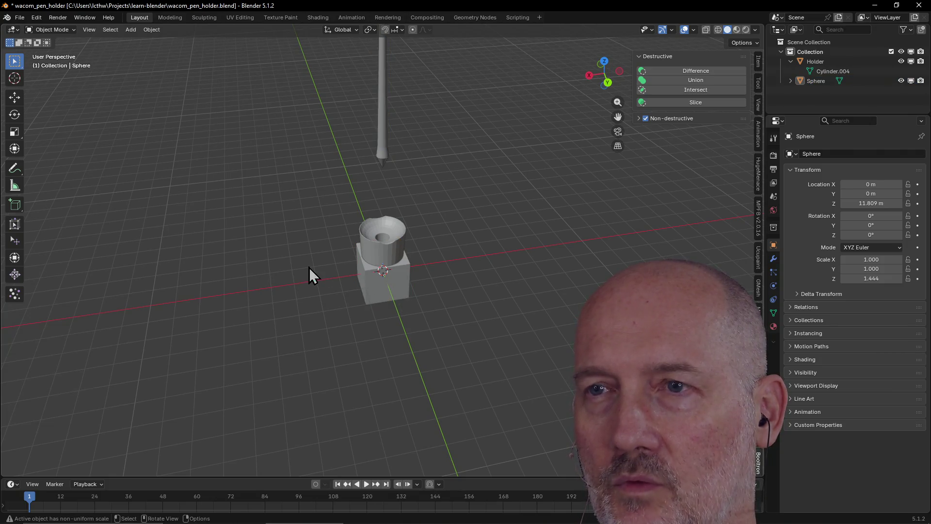
pyautogui.click(385, 141)
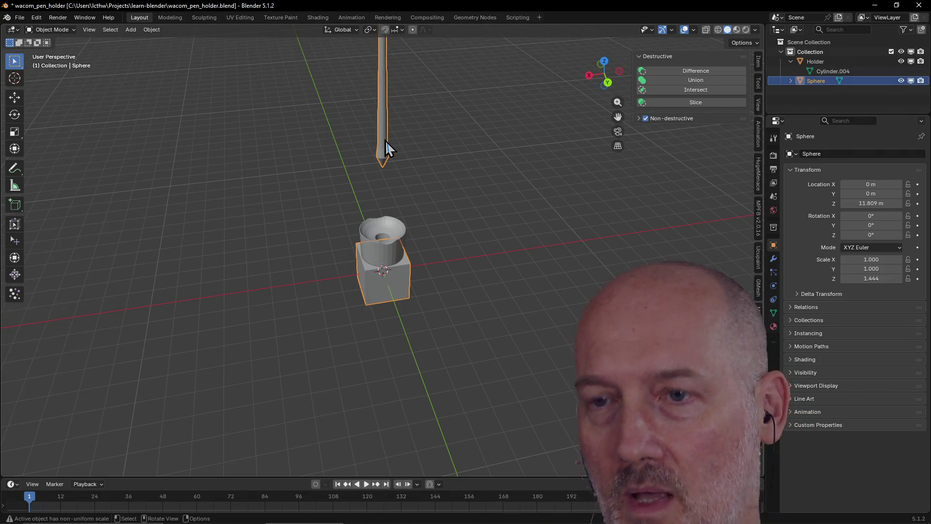
# - Re-enter Edit Mode on the pen in Modeling and get rid of the stray box
pyautogui.click(170, 18)
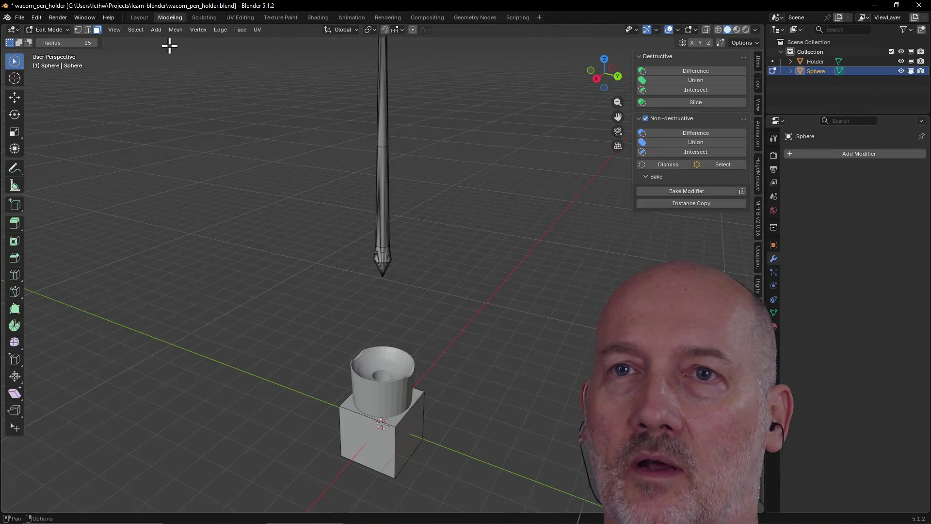
pyautogui.press('ctrl')
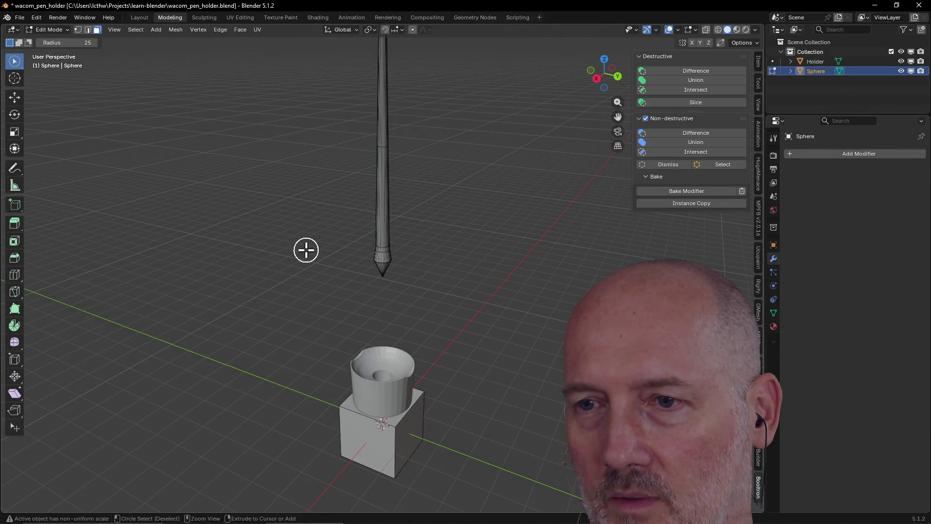
pyautogui.press('Tab')
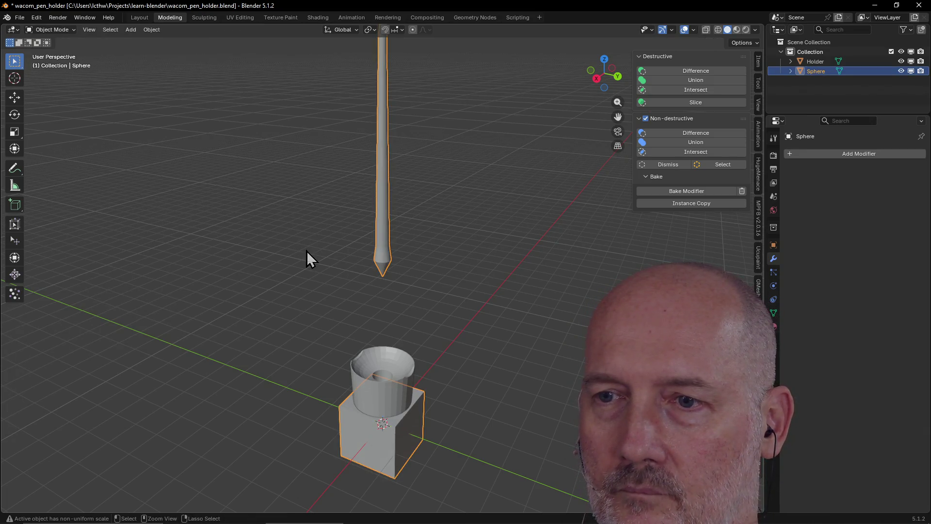
pyautogui.press('Tab')
pyautogui.press('h')
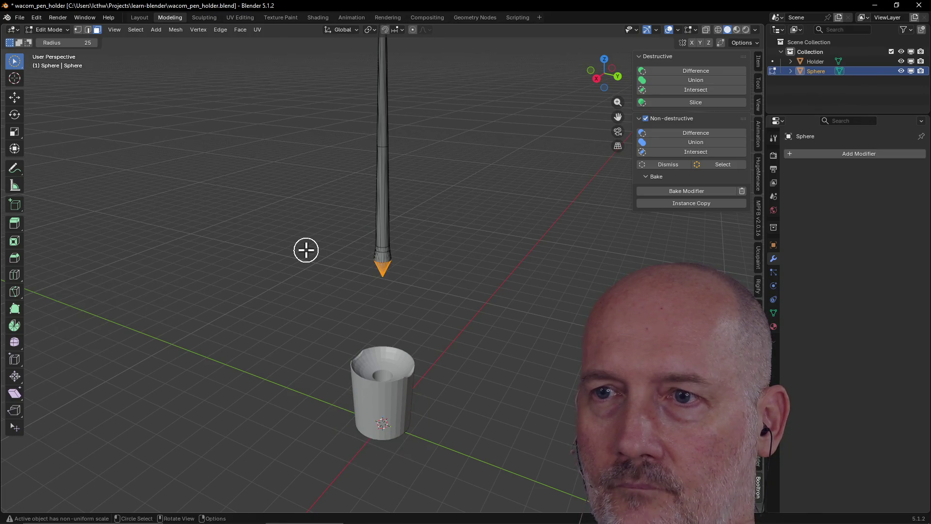
pyautogui.click(140, 17)
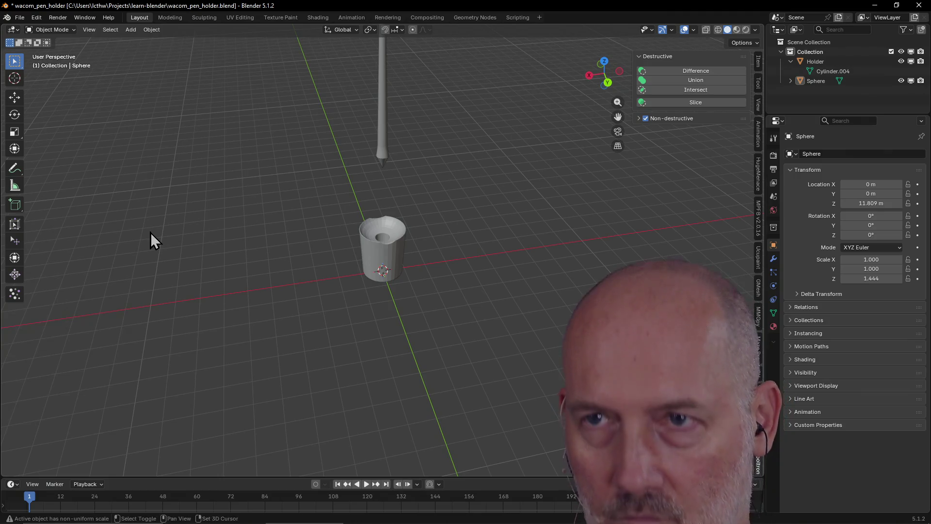
# - Add a default Cube object and raise it along Z to about 4 m
pyautogui.hotkey('shift', 'a')
pyautogui.moveTo(130, 243)
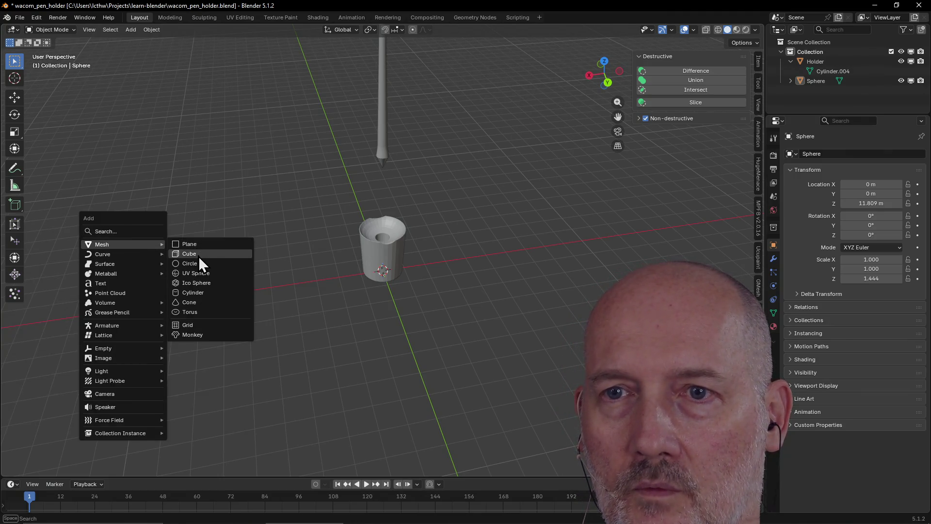
pyautogui.click(199, 256)
pyautogui.click(400, 285)
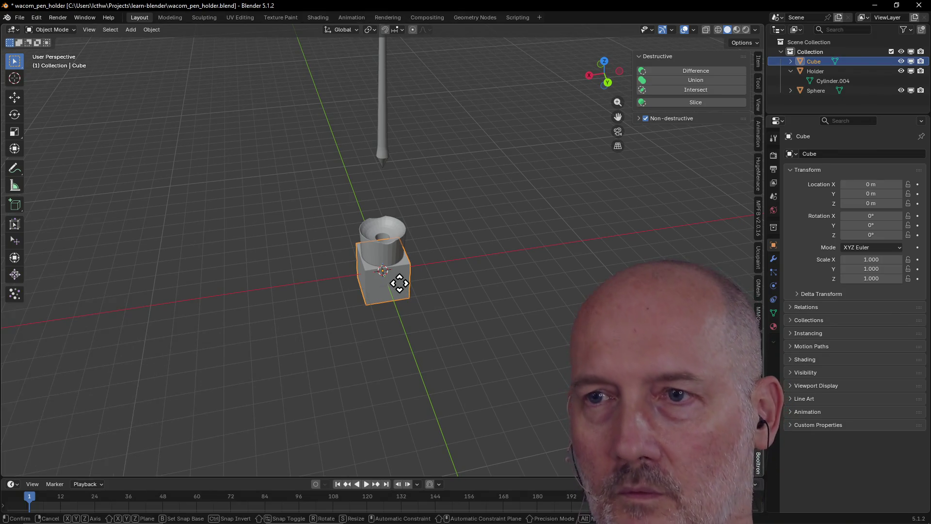
pyautogui.press('g')
pyautogui.press('z')
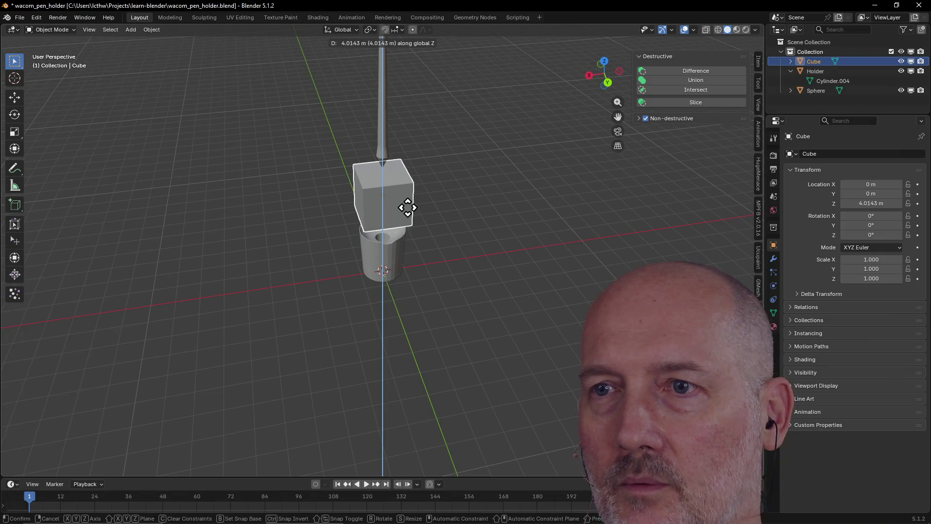
pyautogui.click(408, 208)
pyautogui.moveTo(408, 208); pyautogui.dragTo(397, 185, button='middle')
pyautogui.scroll(3, 397, 186)
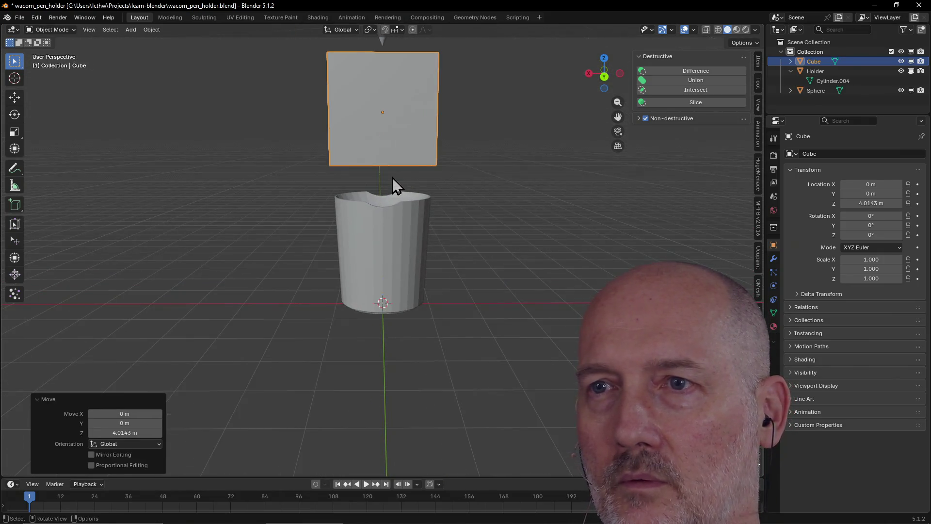
pyautogui.scroll(-3, 393, 177)
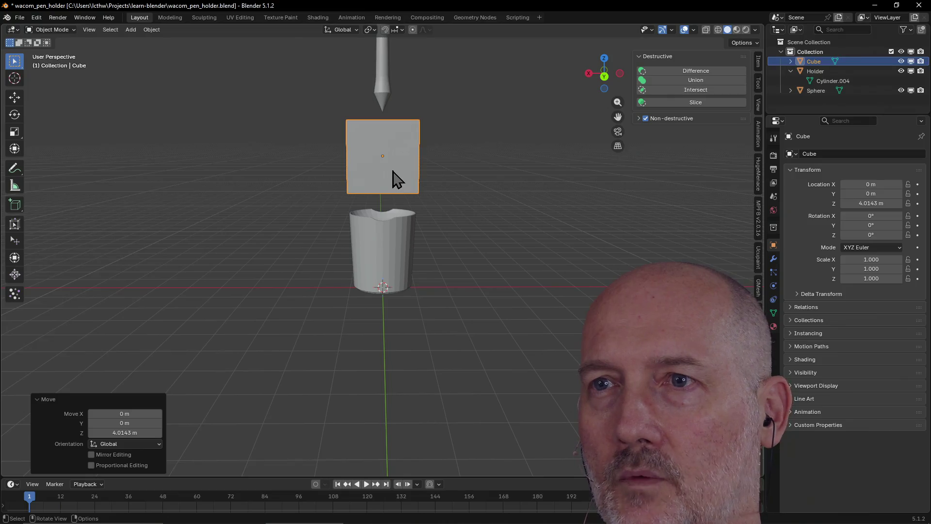
# - In Front orthographic view, move the cube along Z to 4.3303 m overlapping the pen tip
pyautogui.press('`')
pyautogui.click(336, 140)
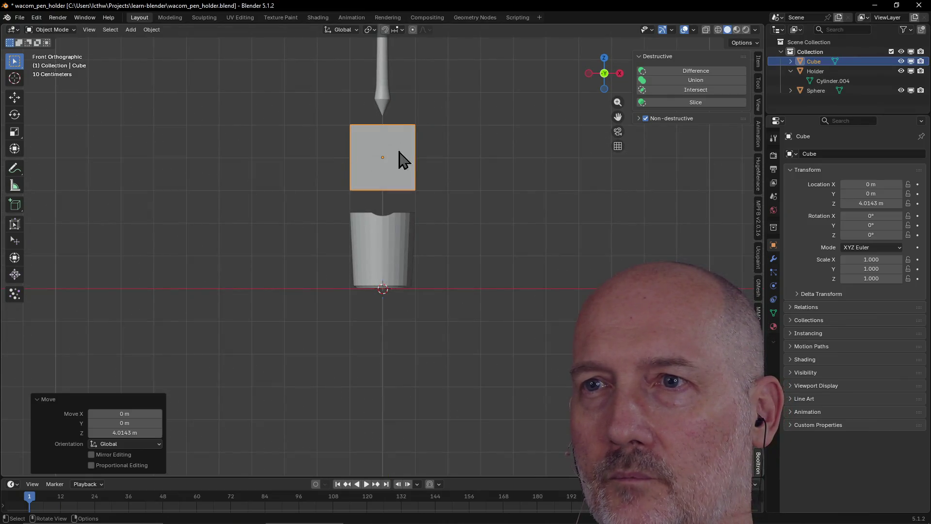
pyautogui.keyDown('shift'); pyautogui.moveTo(416, 110); pyautogui.dragTo(404, 245, button='middle'); pyautogui.keyUp('shift')
pyautogui.scroll(3, 404, 244)
pyautogui.scroll(2, 404, 244)
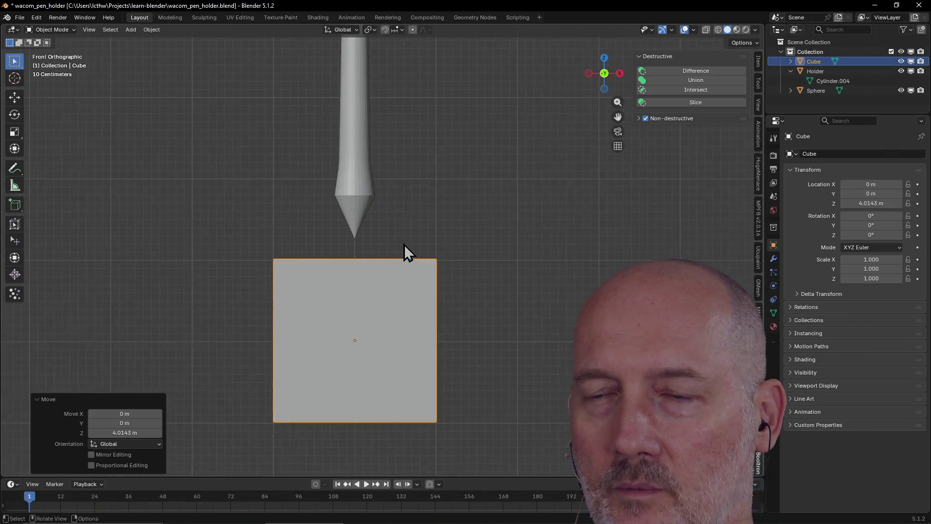
pyautogui.press('g')
pyautogui.press('z')
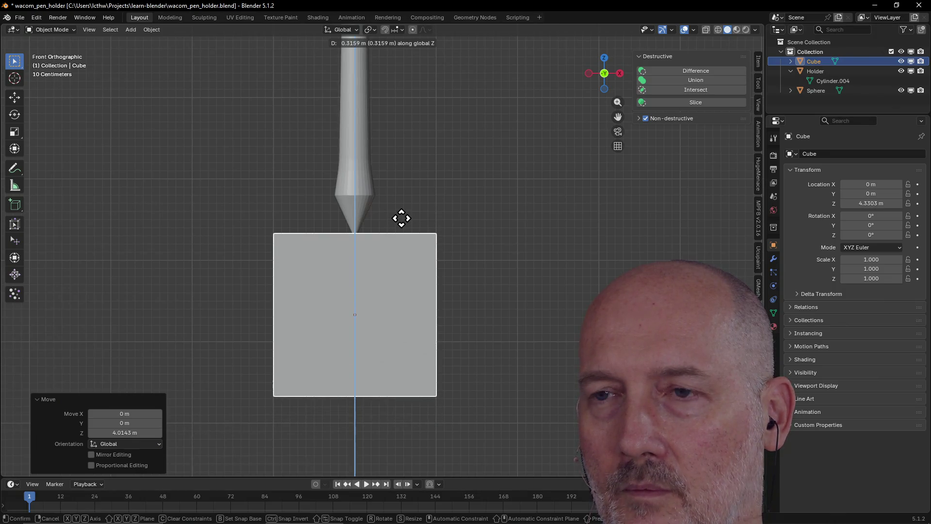
pyautogui.click(402, 219)
pyautogui.moveTo(400, 222); pyautogui.dragTo(401, 240, button='middle')
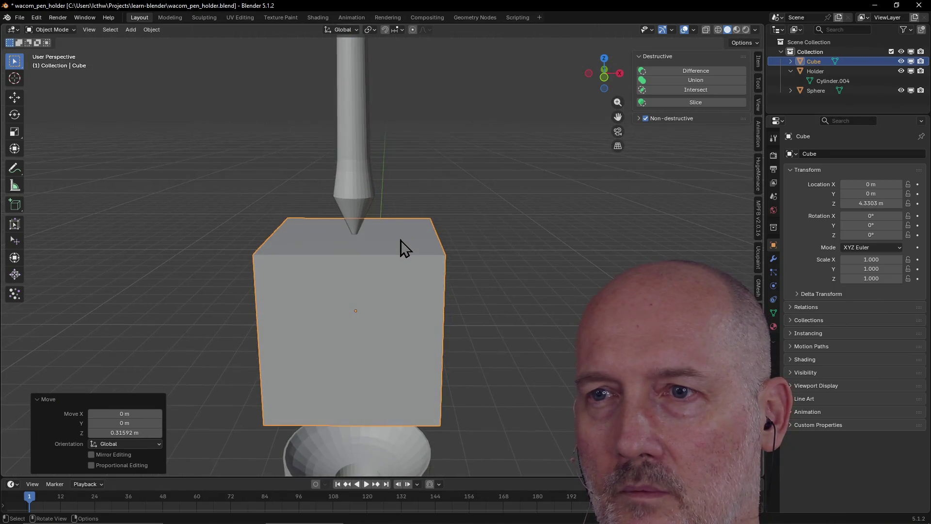
pyautogui.scroll(3, 400, 239)
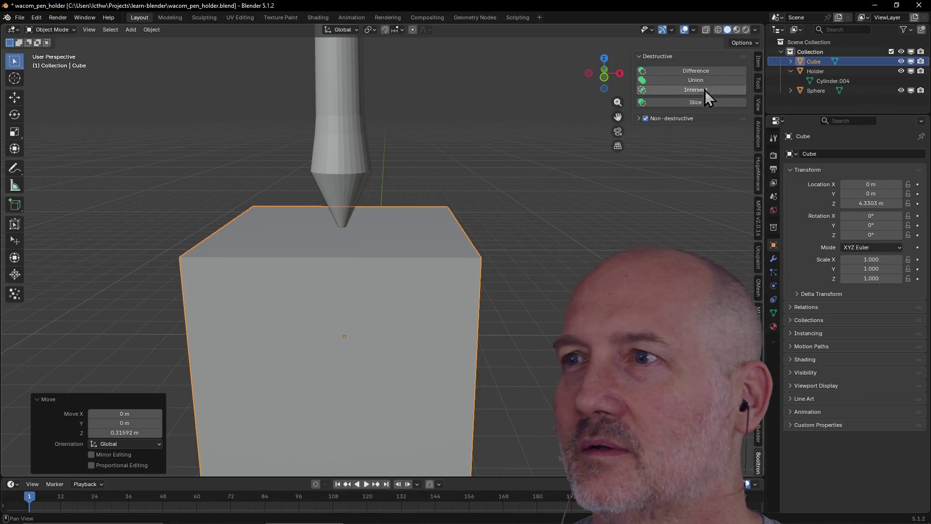
# - With the cube selected and pen active, apply Booltron Destructive Difference and inspect the trimmed tip
pyautogui.keyDown('shift'); pyautogui.click(326, 163); pyautogui.keyUp('shift')
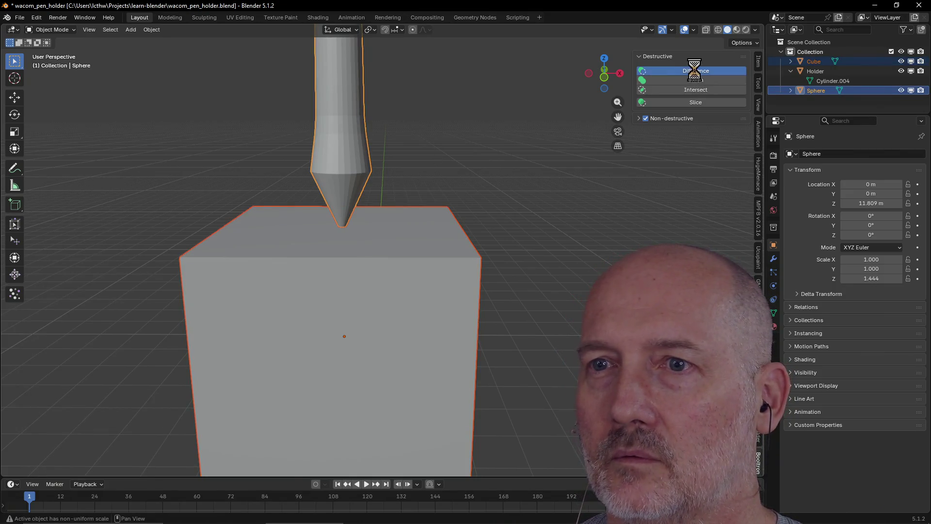
pyautogui.click(696, 72)
pyautogui.moveTo(373, 237)
pyautogui.mouseDown(button='middle')
pyautogui.moveTo(440, 156)
pyautogui.moveTo(467, 153)
pyautogui.moveTo(446, 174)
pyautogui.mouseUp(button='middle')
pyautogui.scroll(2, 440, 154)
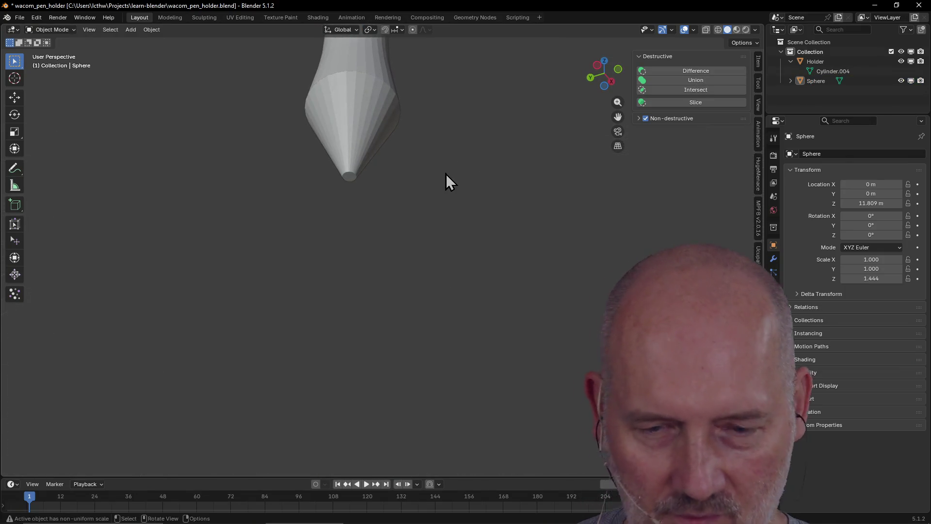
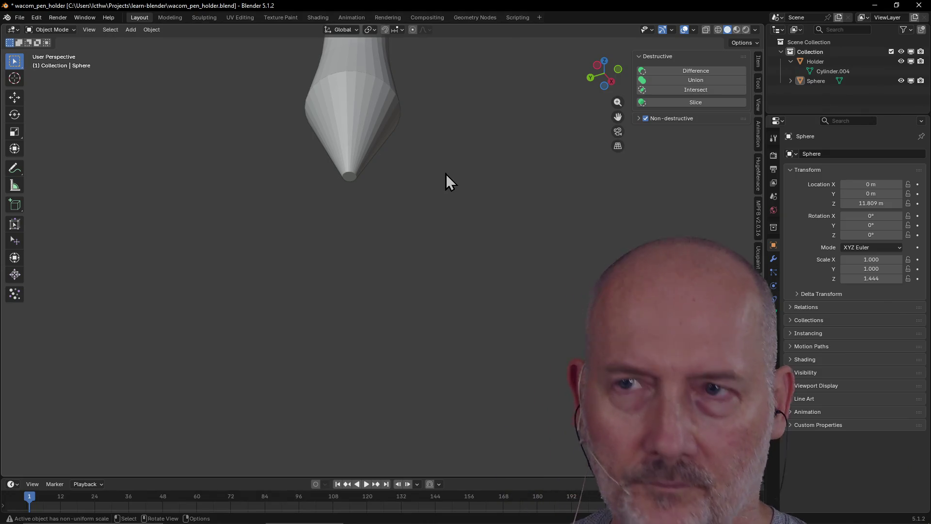
# - In the Modeling workspace, loop-cut the pen tip's cone near its top edge
pyautogui.moveTo(447, 174)
pyautogui.mouseDown(button='middle')
pyautogui.moveTo(447, 232)
pyautogui.moveTo(483, 225)
pyautogui.mouseUp(button='middle')
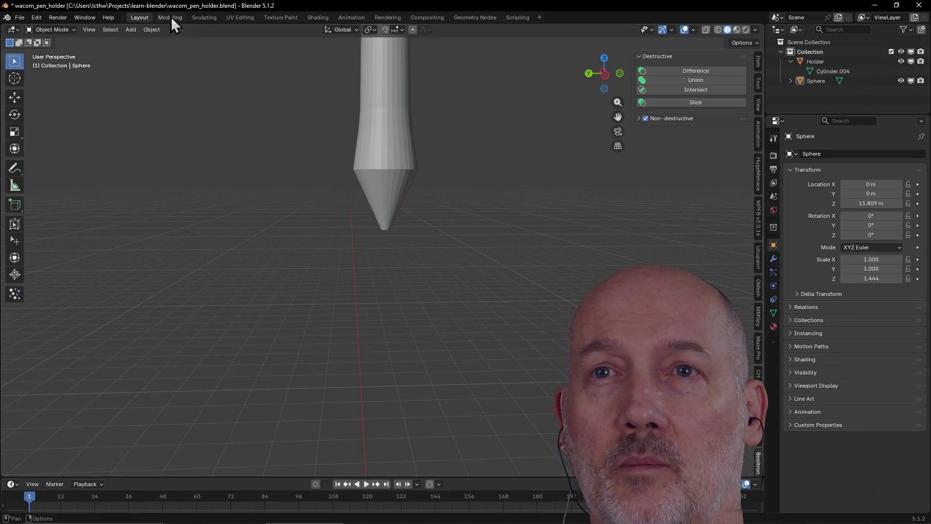
pyautogui.click(171, 18)
pyautogui.scroll(8, 416, 249)
pyautogui.moveTo(416, 249); pyautogui.dragTo(422, 222, button='middle')
pyautogui.scroll(2, 423, 223)
pyautogui.keyDown('alt'); pyautogui.click(398, 226); pyautogui.keyUp('alt')
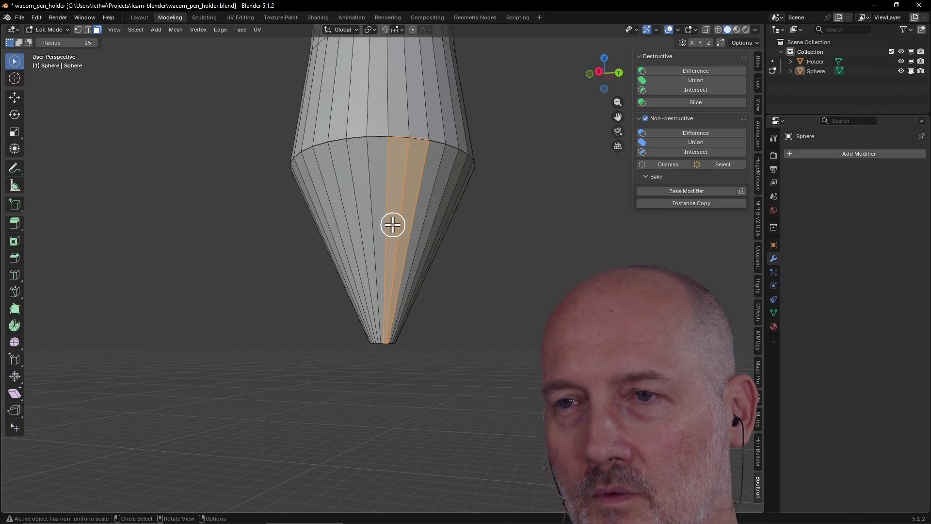
pyautogui.keyDown('alt'); pyautogui.keyDown('shift'); pyautogui.click(392, 232); pyautogui.keyUp('shift'); pyautogui.keyUp('alt')
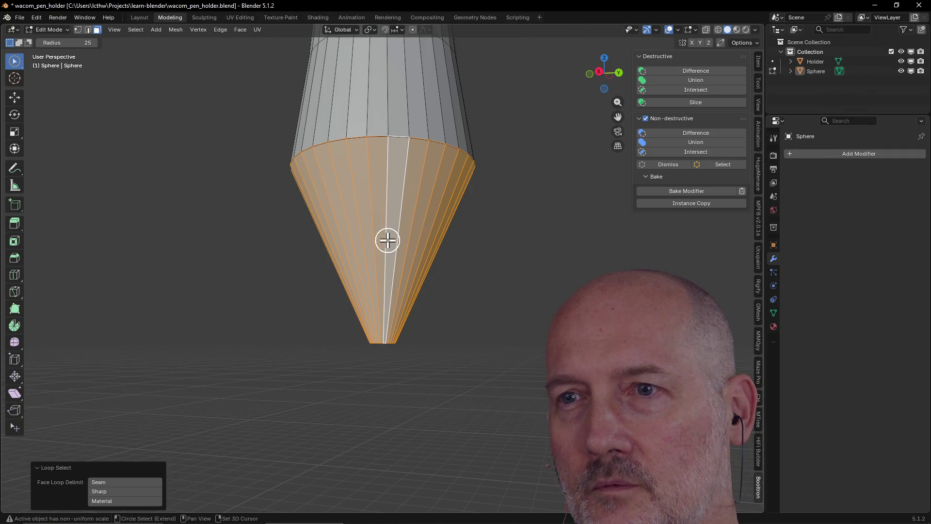
pyautogui.hotkey('ctrl', 'r')
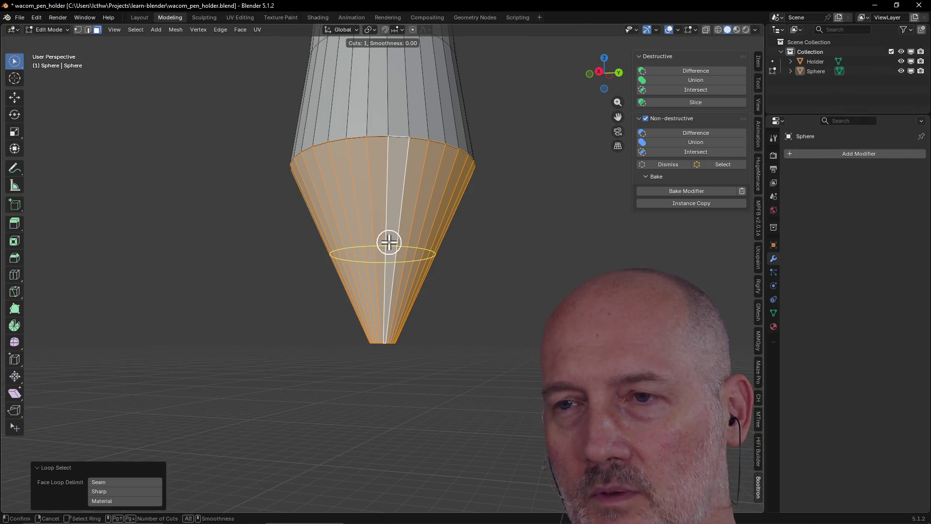
pyautogui.click(389, 242)
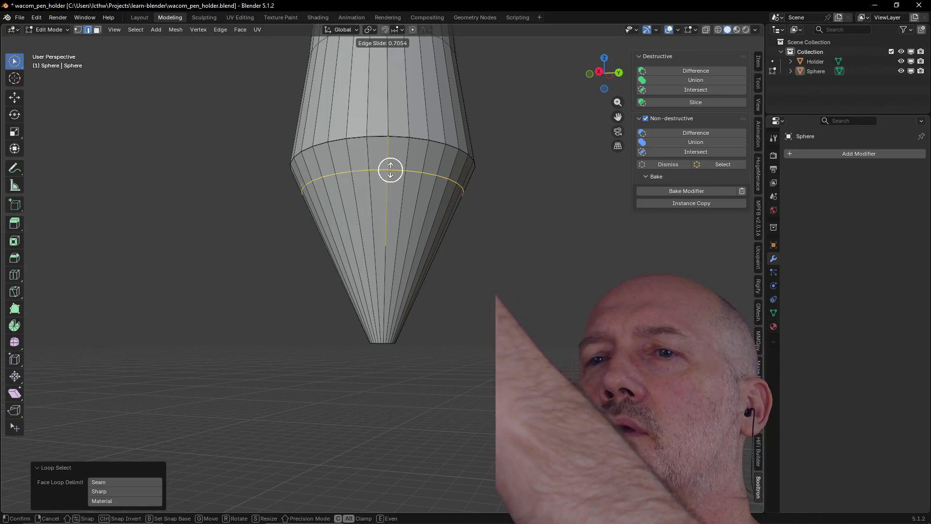
pyautogui.click(391, 167)
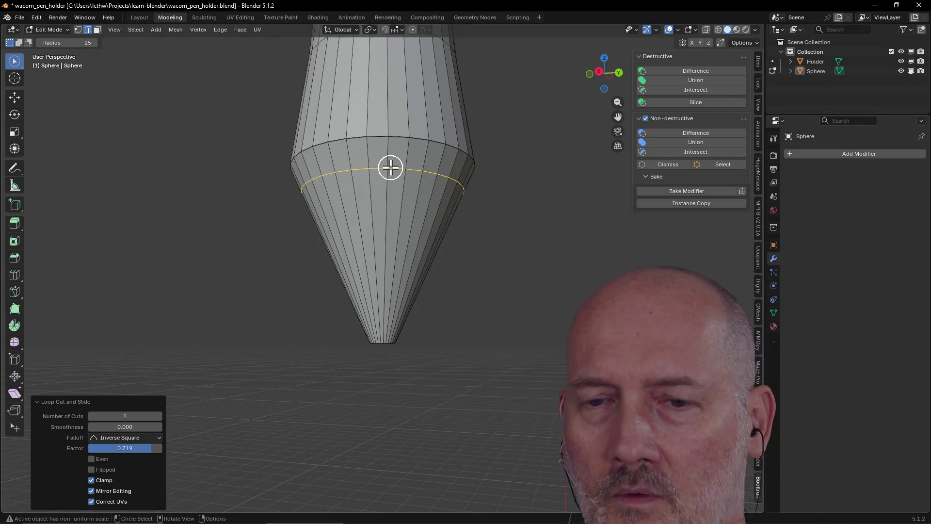
# - Add a second edge loop just below the first, slid to factor 0.944
pyautogui.click(381, 208)
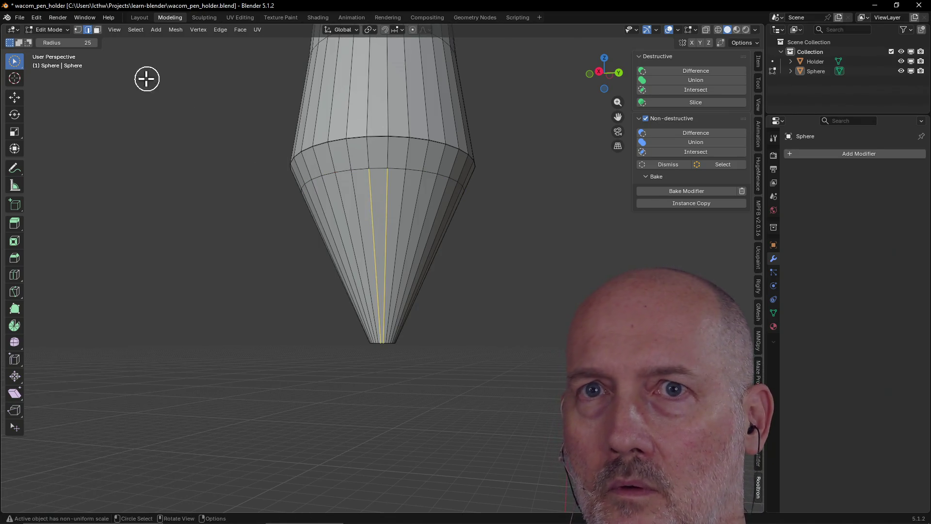
pyautogui.click(97, 31)
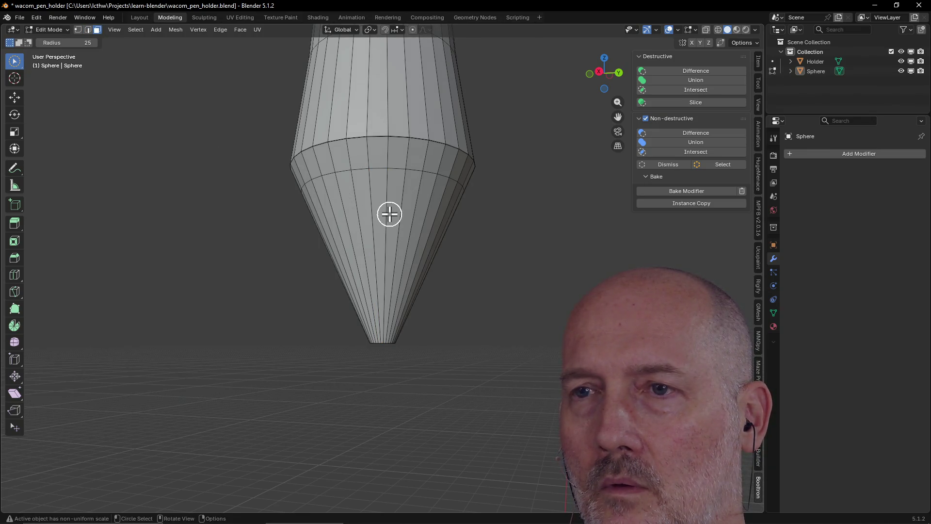
pyautogui.keyDown('alt'); pyautogui.click(390, 214); pyautogui.keyUp('alt')
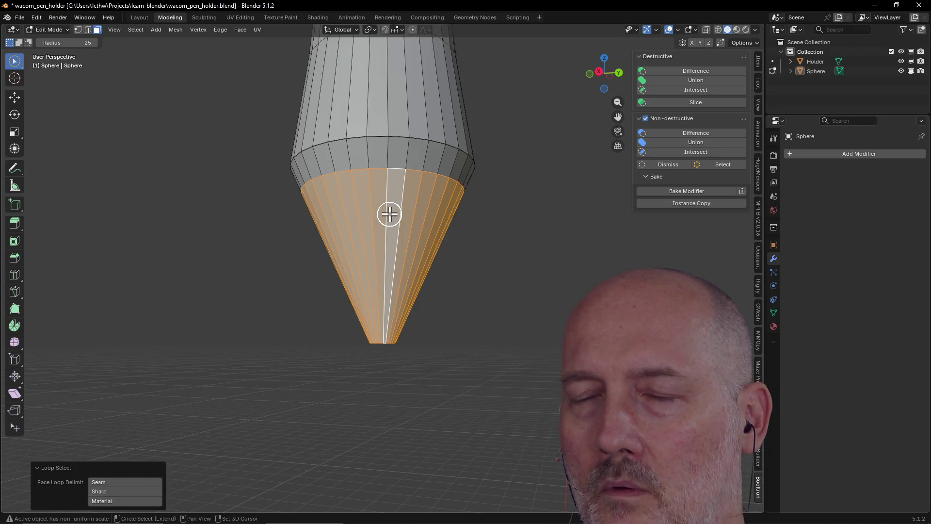
pyautogui.hotkey('ctrl', 'r')
pyautogui.click(383, 267)
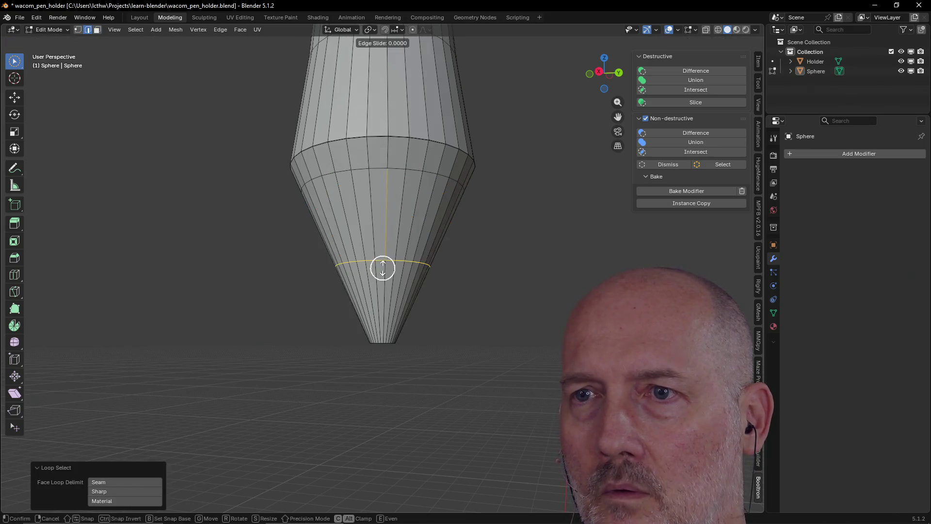
pyautogui.click(382, 185)
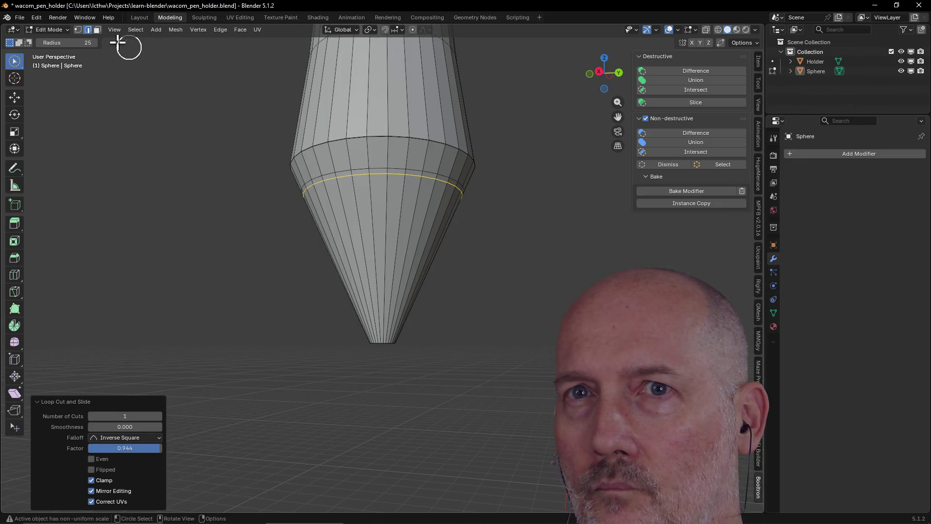
pyautogui.click(97, 30)
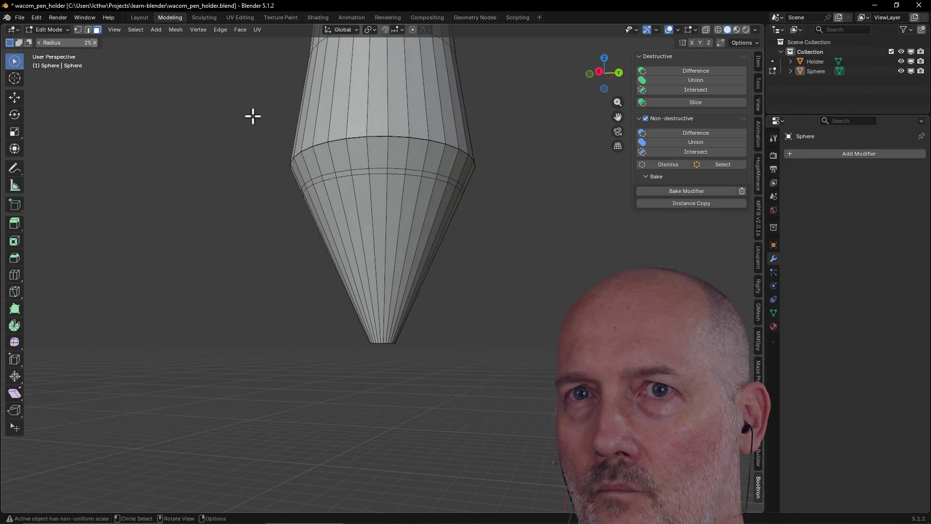
# - Add a third edge loop midway down the cone
pyautogui.keyDown('alt'); pyautogui.click(392, 229); pyautogui.keyUp('alt')
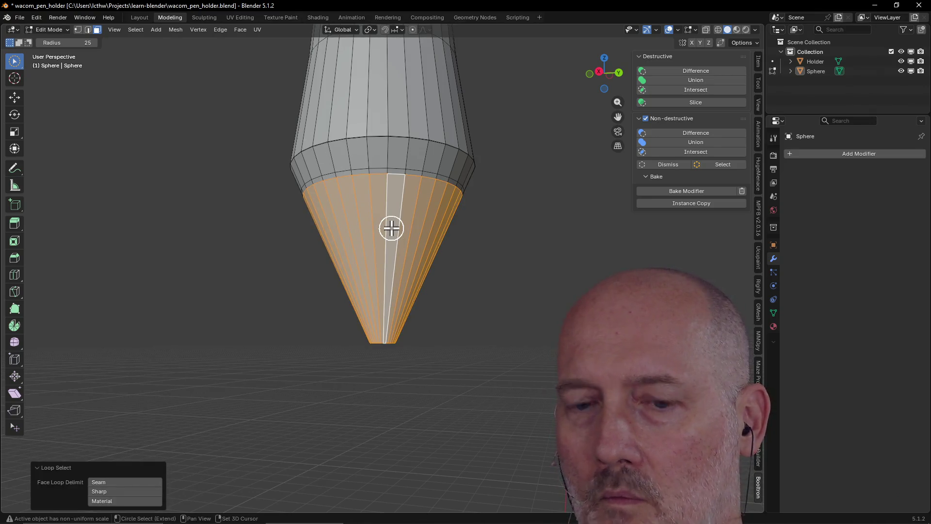
pyautogui.hotkey('ctrl', 'r')
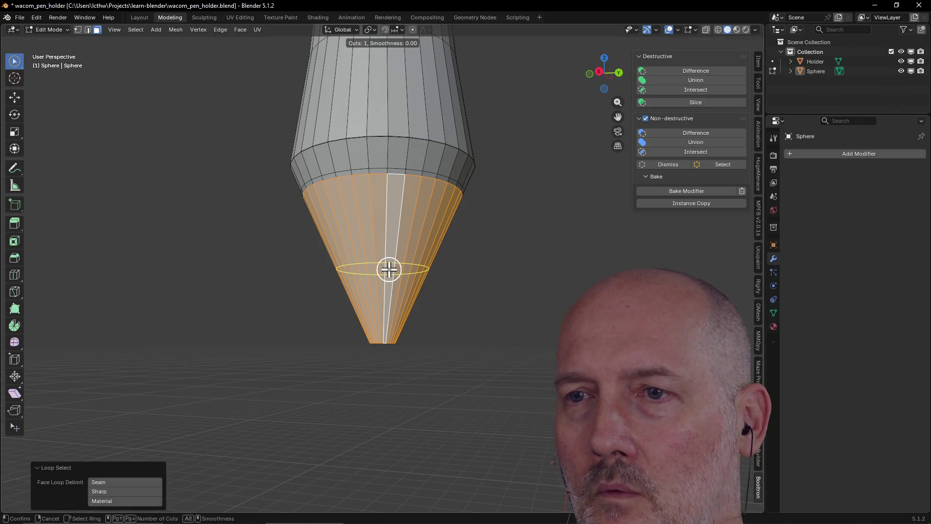
pyautogui.click(389, 269)
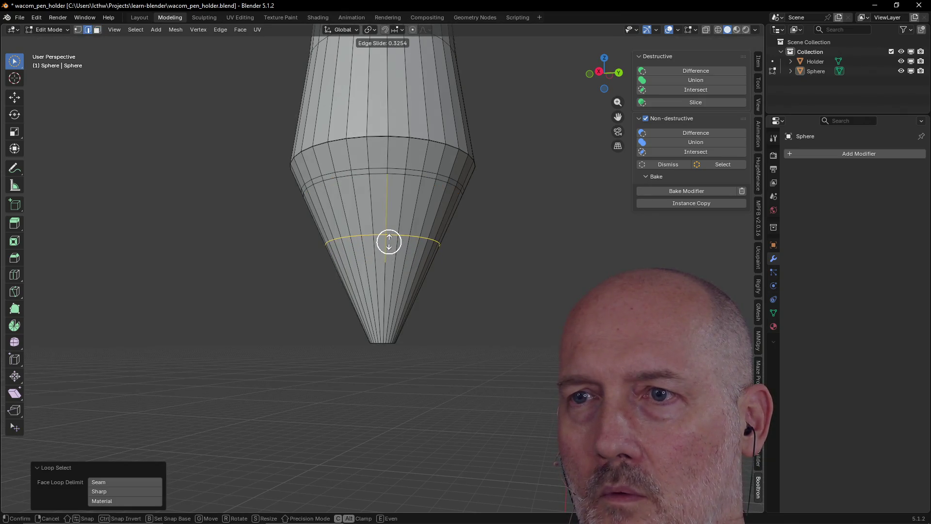
pyautogui.click(389, 241)
pyautogui.click(391, 253)
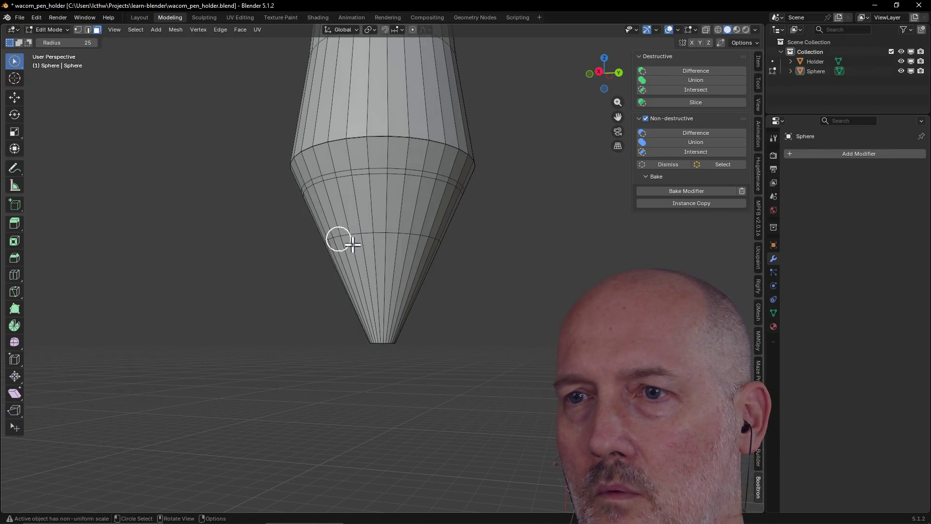
# - Add a fourth edge loop just above the third at factor 0.927
pyautogui.keyDown('alt'); pyautogui.click(392, 259); pyautogui.keyUp('alt')
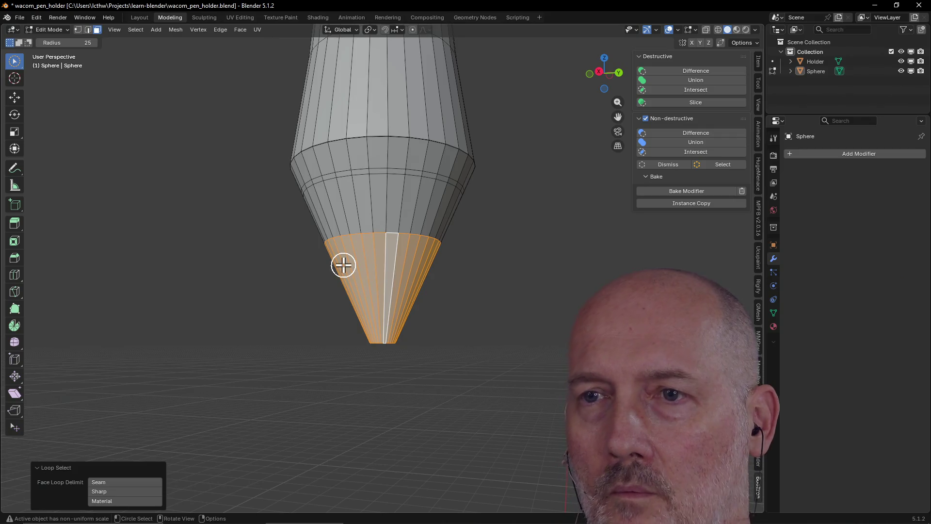
pyautogui.hotkey('ctrl', 'r')
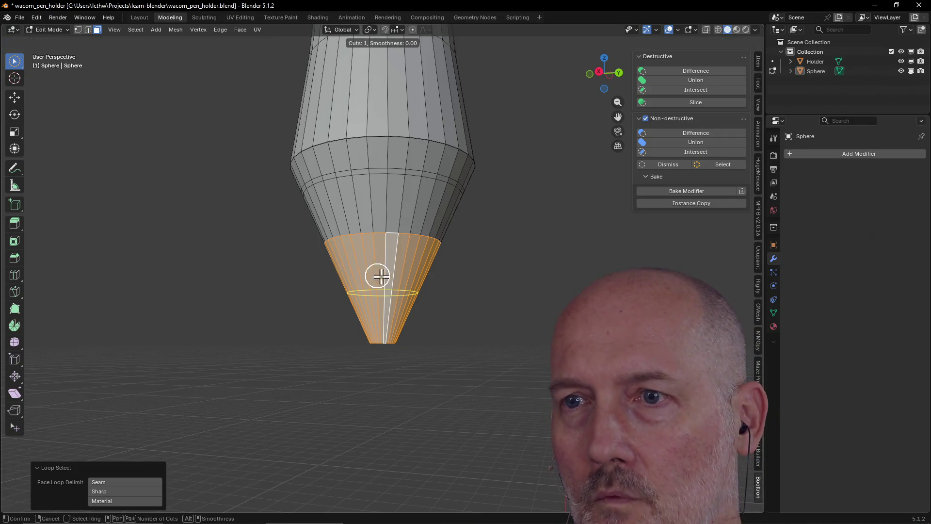
pyautogui.click(384, 277)
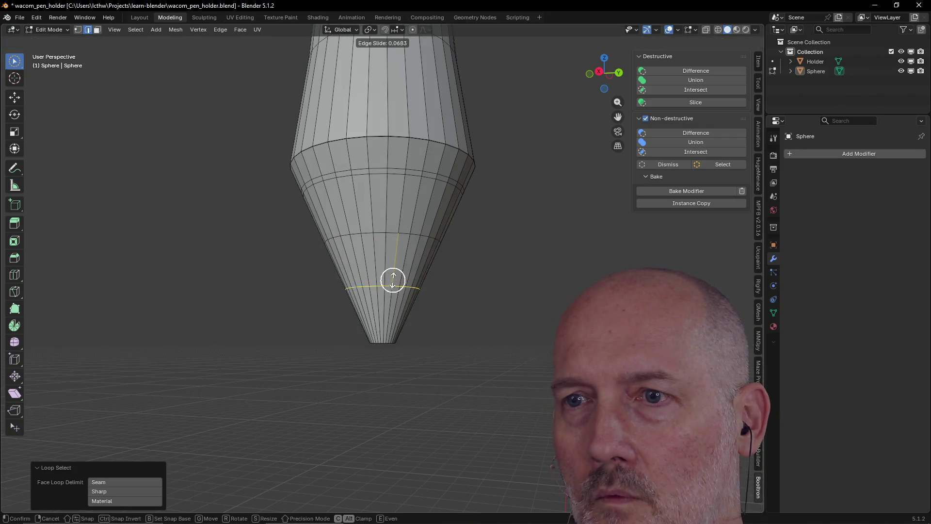
pyautogui.click(394, 232)
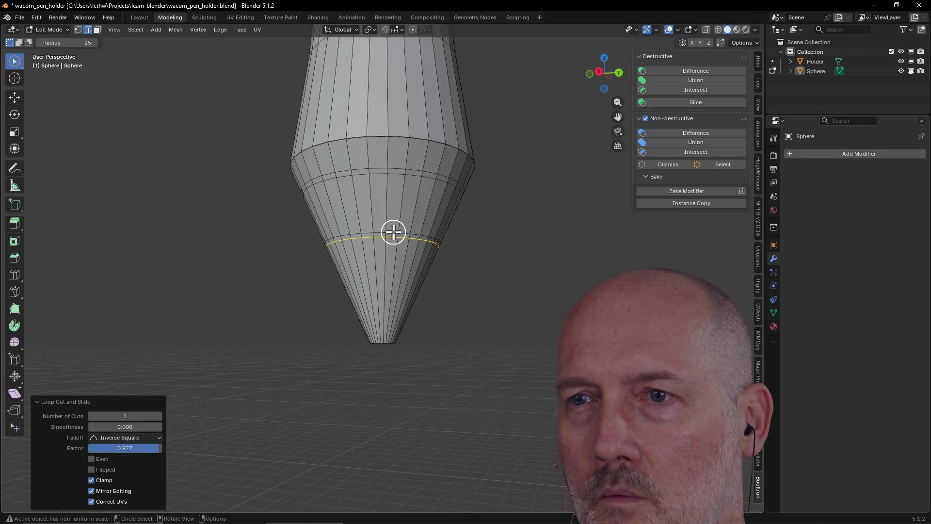
pyautogui.scroll(2, 396, 249)
pyautogui.moveTo(395, 249)
pyautogui.mouseDown(button='middle')
pyautogui.moveTo(514, 260)
pyautogui.moveTo(322, 258)
pyautogui.moveTo(379, 274)
pyautogui.moveTo(406, 270)
pyautogui.moveTo(326, 267)
pyautogui.mouseUp(button='middle')
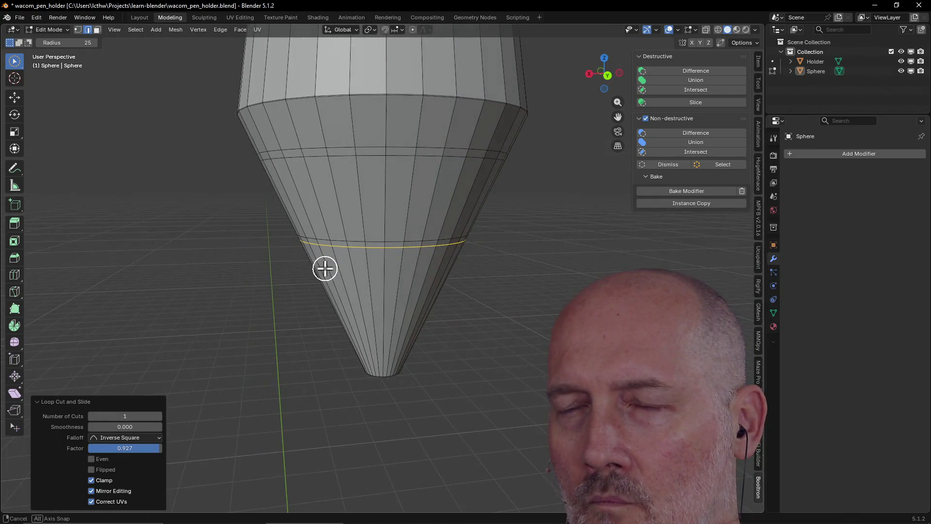
# - In face select mode, try selecting vertical columns of faces on the cone
pyautogui.click(396, 244)
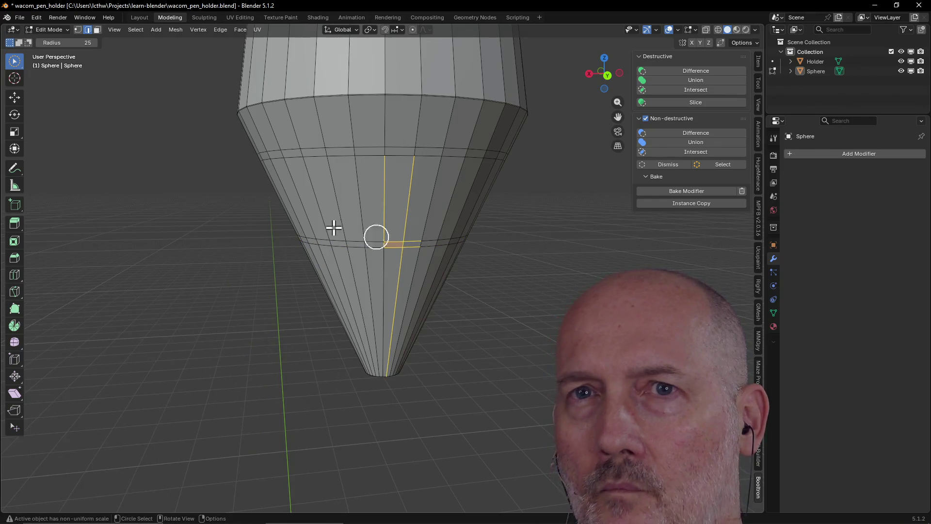
pyautogui.click(97, 30)
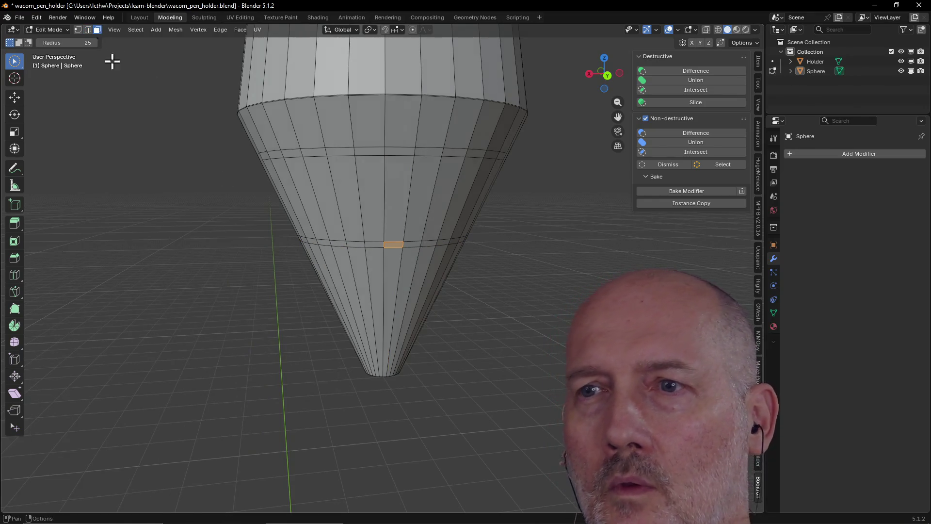
pyautogui.keyDown('alt'); pyautogui.click(411, 243); pyautogui.keyUp('alt')
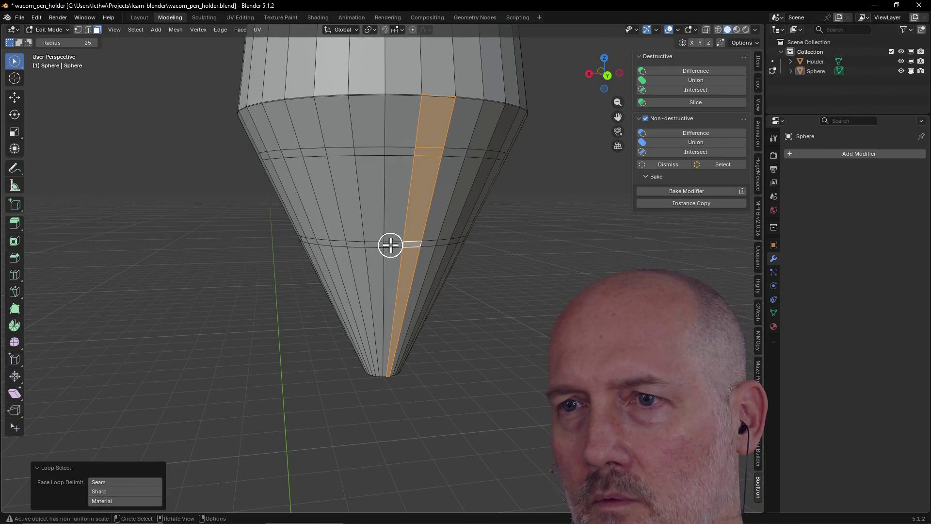
pyautogui.click(391, 244)
pyautogui.click(405, 243)
pyautogui.click(428, 244)
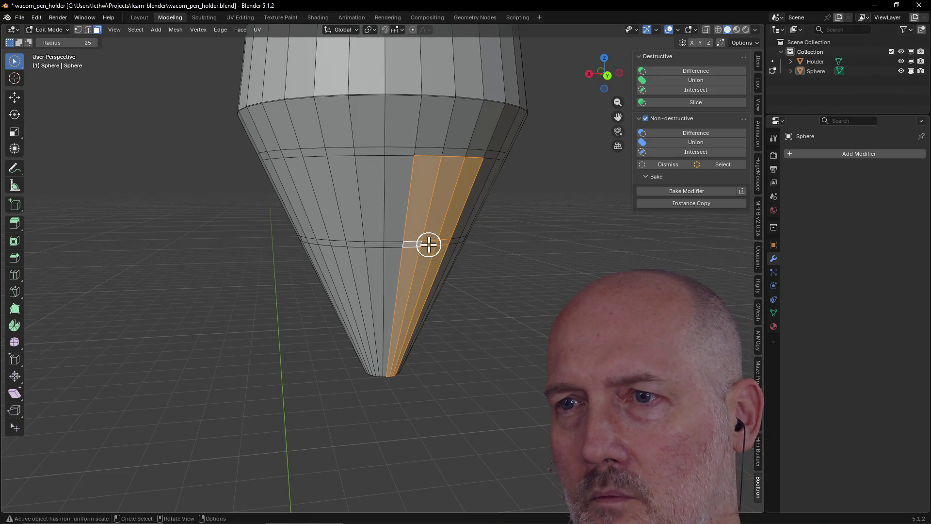
pyautogui.click(374, 244)
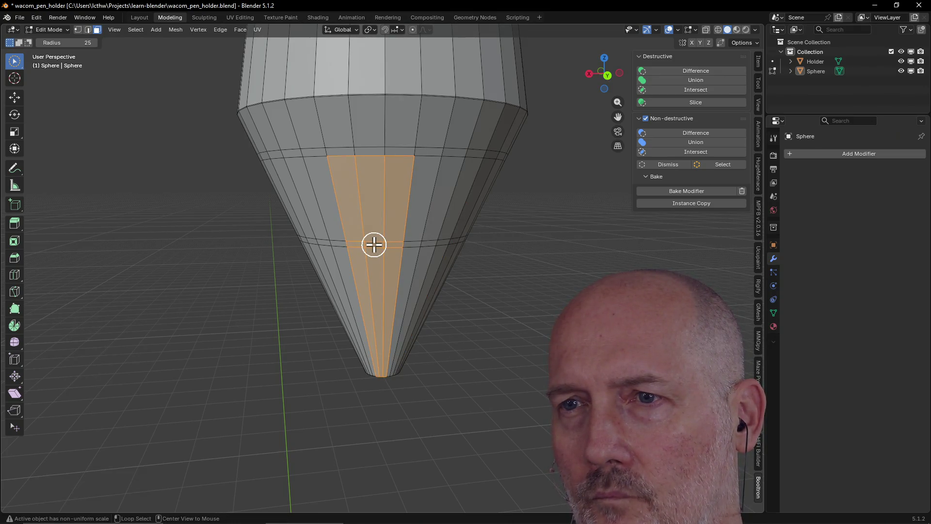
pyautogui.keyDown('alt'); pyautogui.click(374, 244); pyautogui.keyUp('alt')
pyautogui.keyDown('alt'); pyautogui.click(399, 244); pyautogui.keyUp('alt')
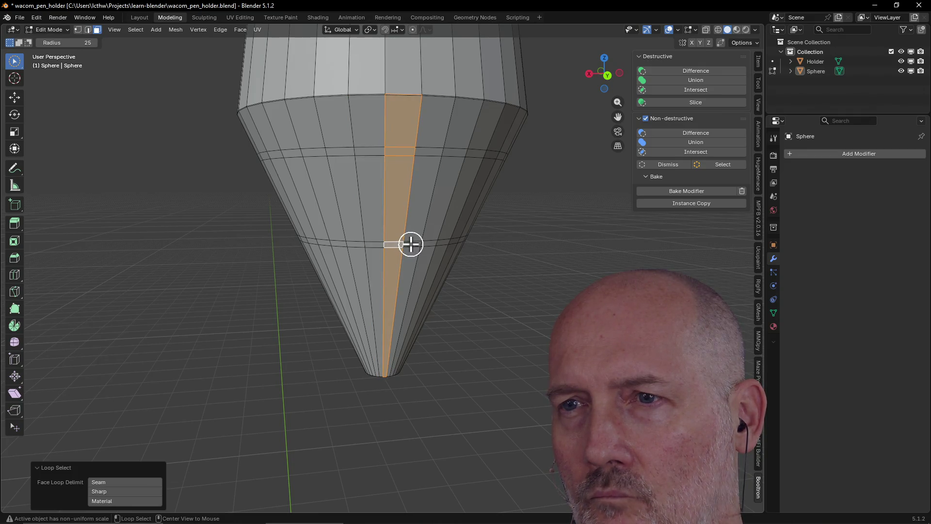
pyautogui.keyDown('alt'); pyautogui.click(411, 244); pyautogui.keyUp('alt')
pyautogui.moveTo(346, 250); pyautogui.dragTo(401, 243, button='middle')
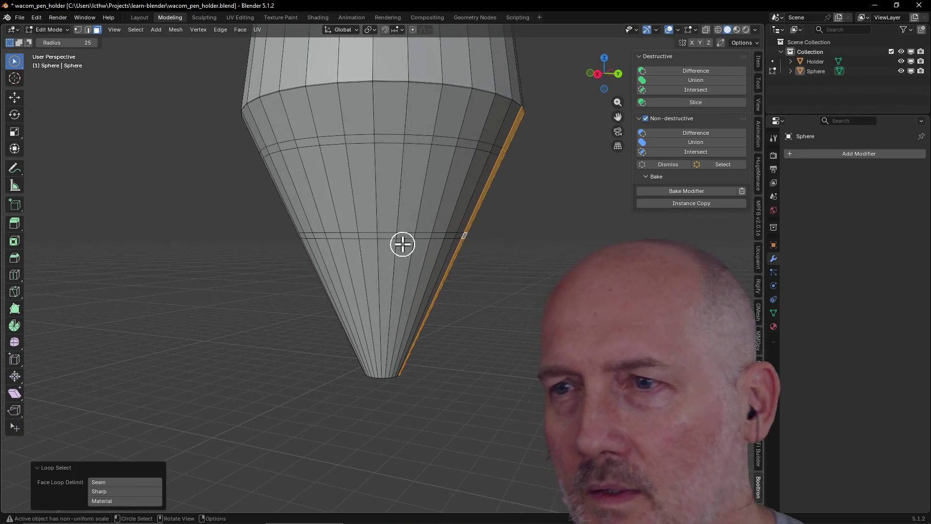
pyautogui.keyDown('alt'); pyautogui.click(406, 233); pyautogui.keyUp('alt')
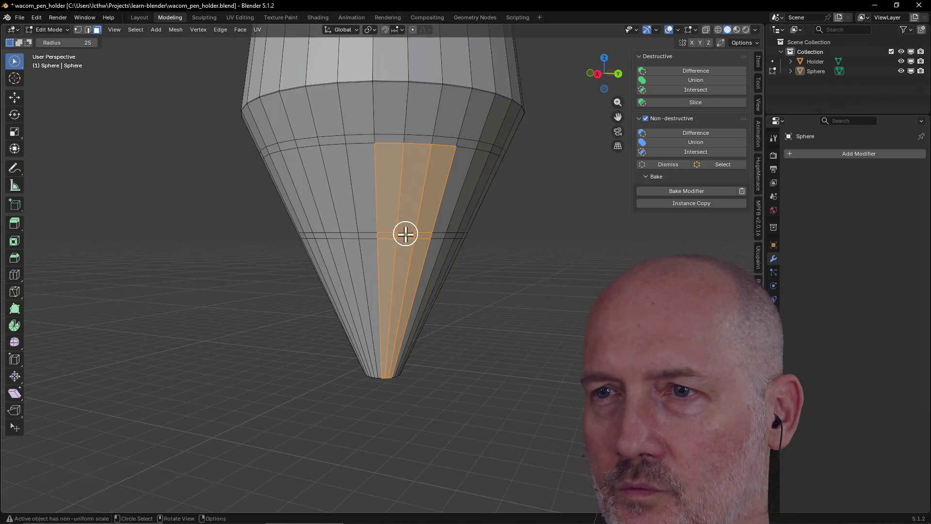
pyautogui.keyDown('alt'); pyautogui.keyDown('shift'); pyautogui.click(422, 235); pyautogui.keyUp('shift'); pyautogui.keyUp('alt')
pyautogui.keyDown('alt'); pyautogui.keyDown('shift'); pyautogui.click(436, 235); pyautogui.keyUp('shift'); pyautogui.keyUp('alt')
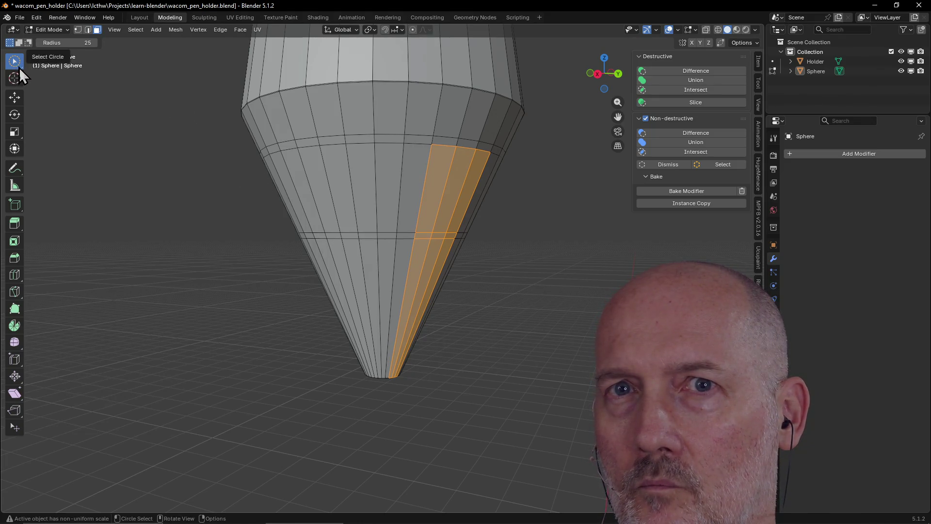
# - Clear the selection and paint a column of cone faces with circle select
pyautogui.press('w')
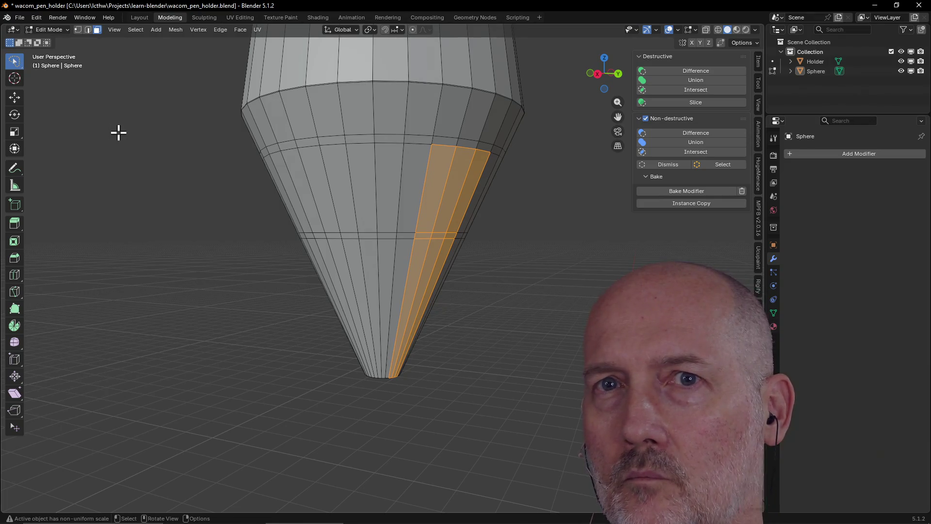
pyautogui.press('w')
pyautogui.press('w')
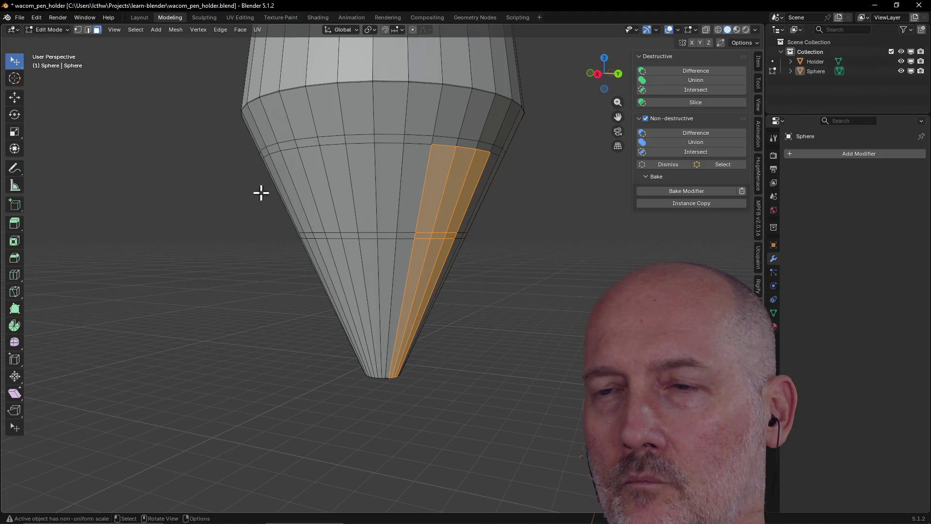
pyautogui.press('w')
pyautogui.hotkey('alt', 'a')
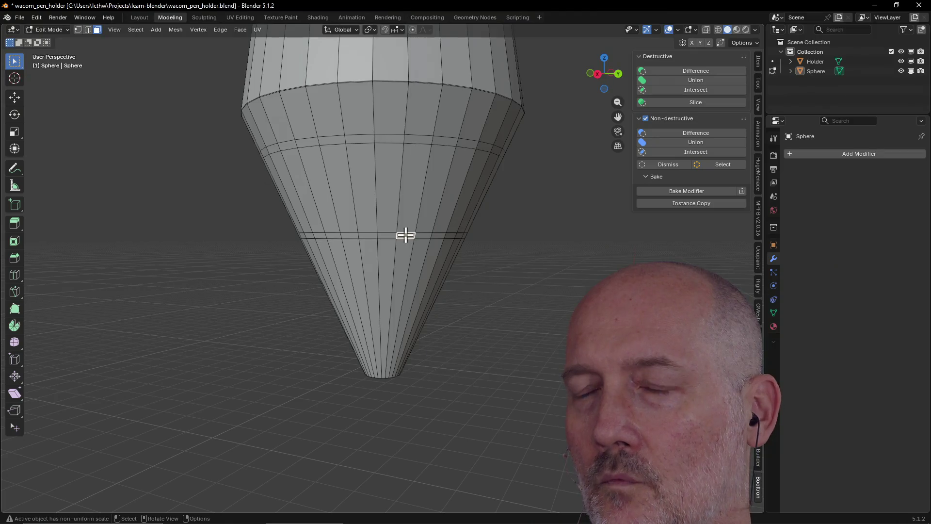
pyautogui.keyDown('alt'); pyautogui.click(406, 235); pyautogui.keyUp('alt')
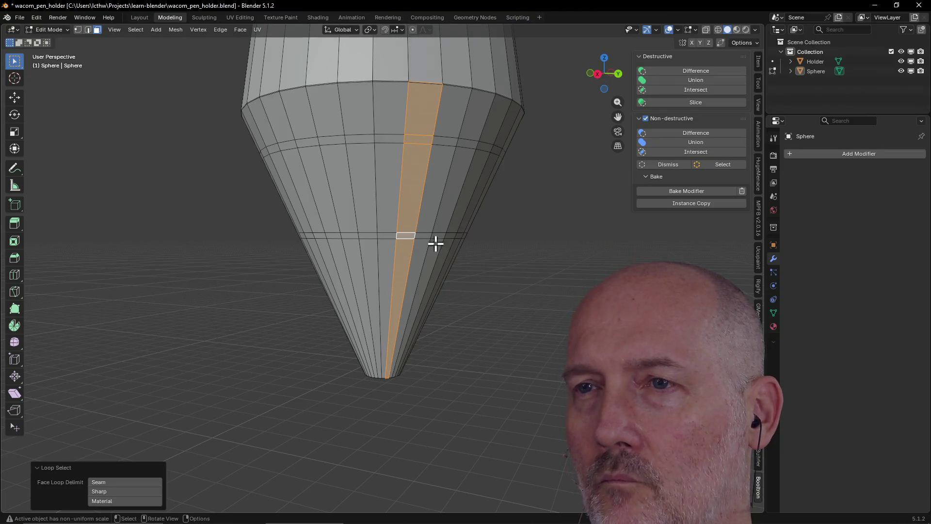
pyautogui.moveTo(395, 222); pyautogui.dragTo(343, 219, button='middle')
pyautogui.hotkey('ctrl', 'z')
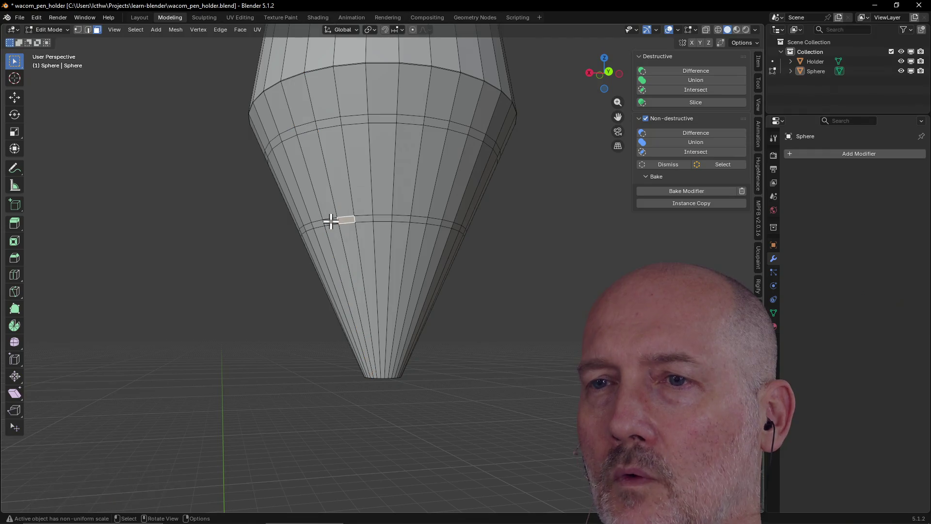
pyautogui.keyDown('shift'); pyautogui.click(328, 221); pyautogui.keyUp('shift')
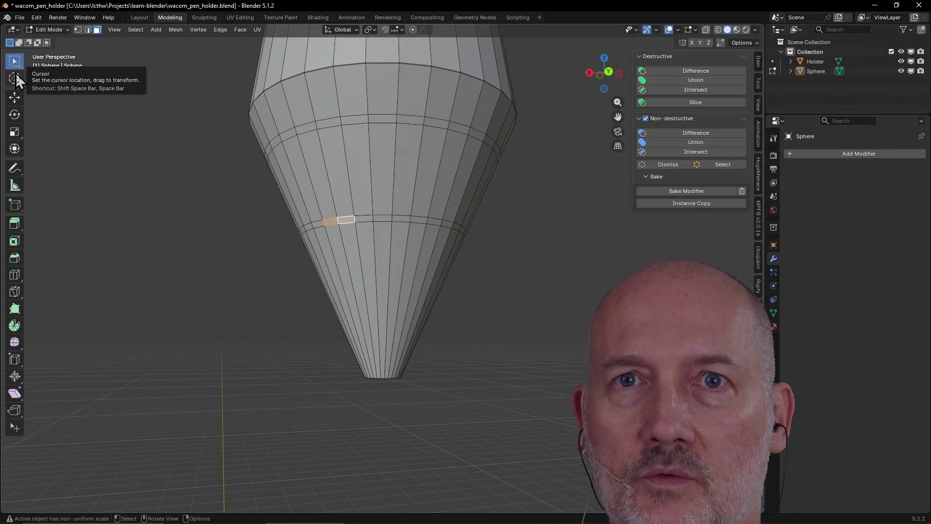
pyautogui.press('w')
pyautogui.moveTo(368, 222)
pyautogui.mouseDown()
pyautogui.moveTo(357, 216)
pyautogui.moveTo(391, 218)
pyautogui.mouseUp()
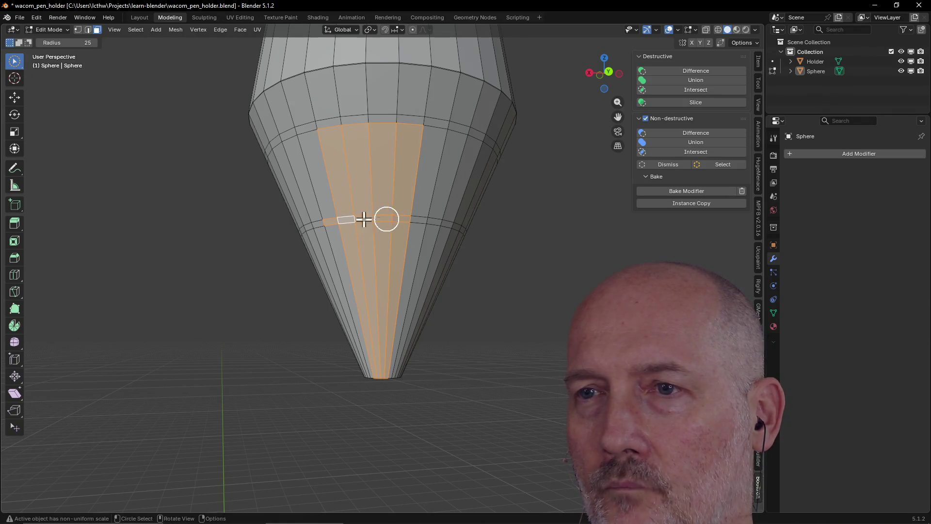
pyautogui.scroll(3, 345, 222)
pyautogui.scroll(-2, 345, 223)
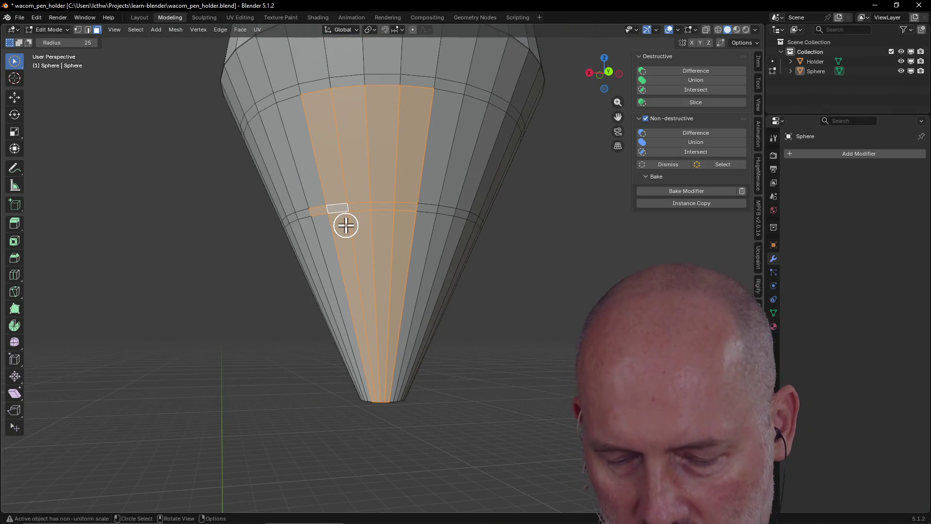
# - Refine the selection into the full horizontal face ring around the lower cone
pyautogui.press('f')
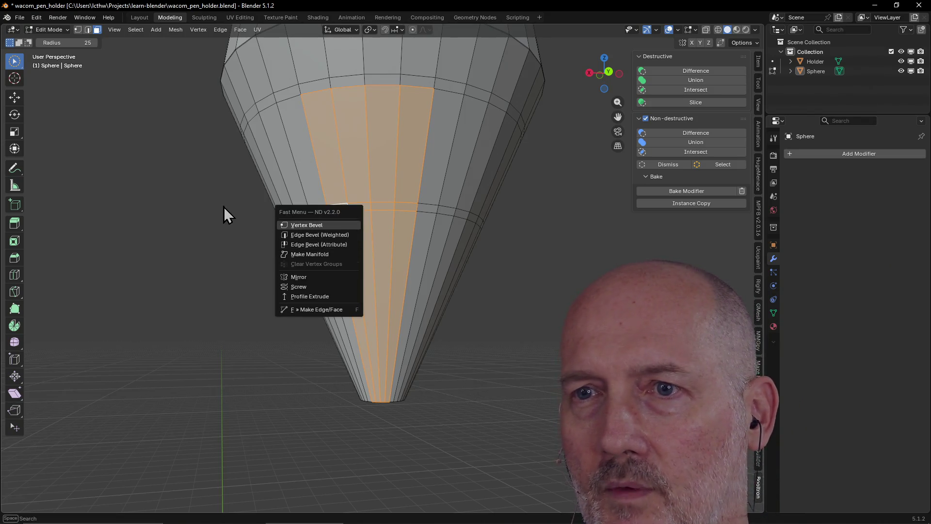
pyautogui.press('Escape')
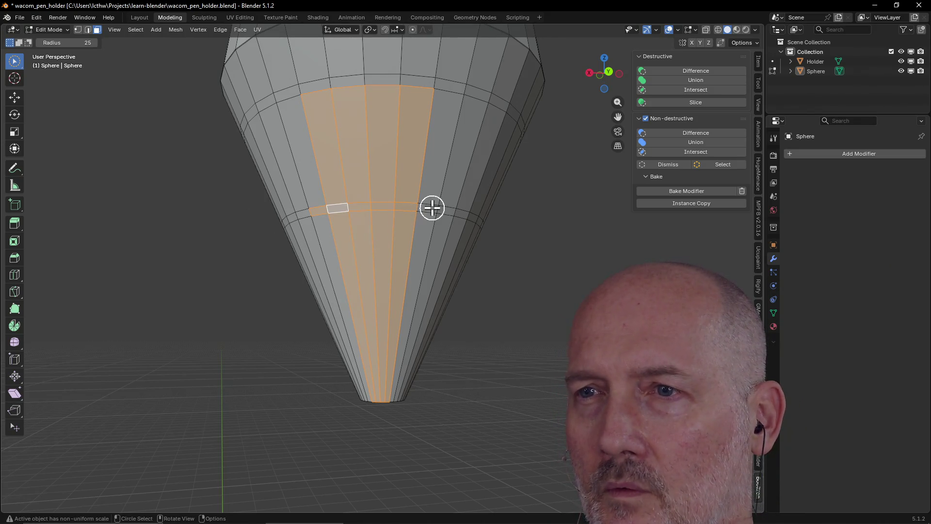
pyautogui.click(432, 208)
pyautogui.moveTo(432, 208); pyautogui.dragTo(404, 208, button='middle')
pyautogui.scroll(5, 339, 216)
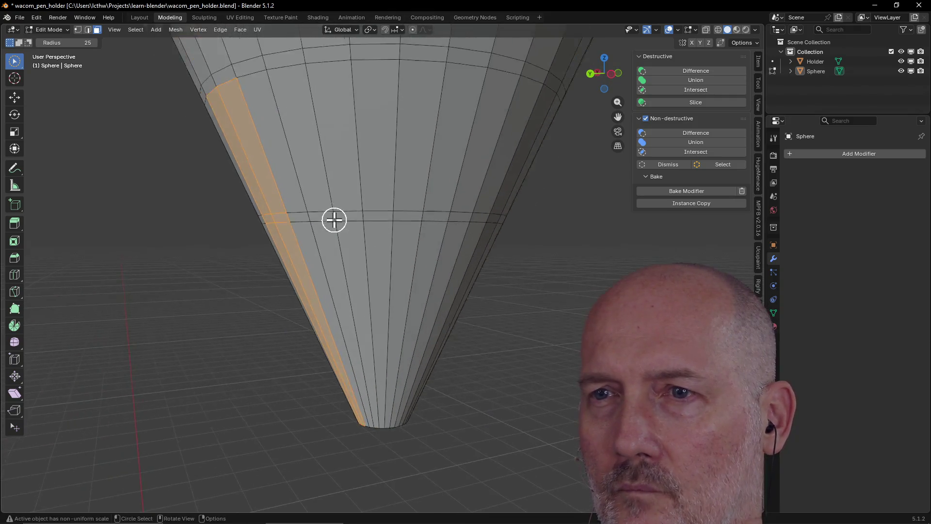
pyautogui.click(361, 112)
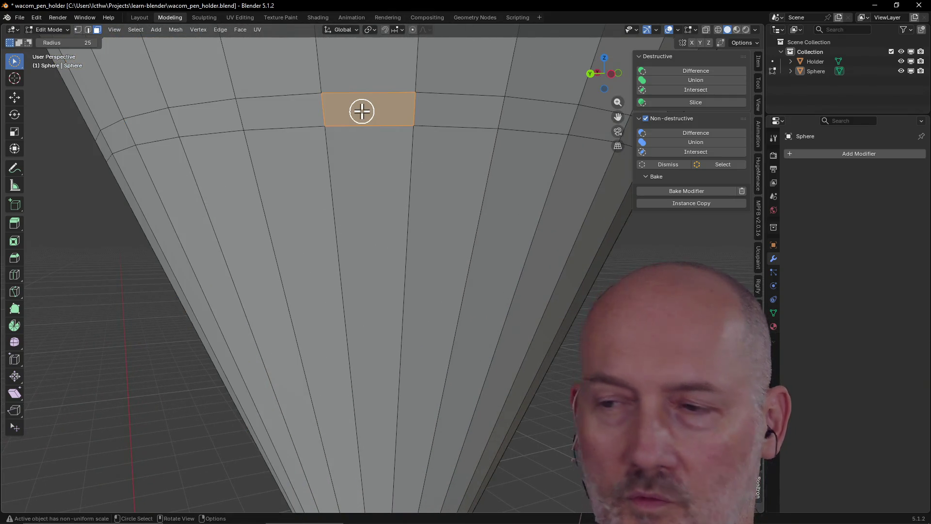
pyautogui.moveTo(339, 113)
pyautogui.keyDown('shift'); pyautogui.mouseDown()
pyautogui.moveTo(235, 115)
pyautogui.moveTo(273, 127)
pyautogui.mouseUp(); pyautogui.keyUp('shift')
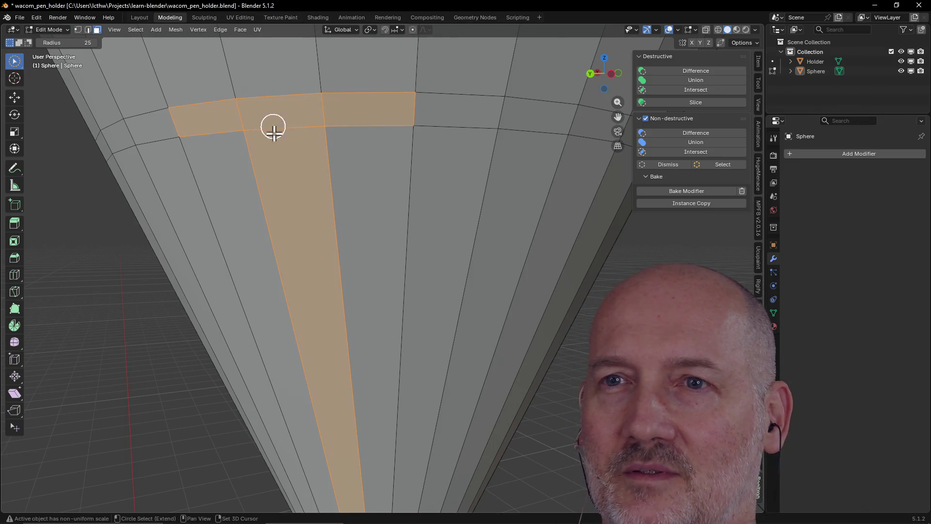
pyautogui.keyDown('ctrl'); pyautogui.click(284, 165); pyautogui.keyUp('ctrl')
pyautogui.keyDown('ctrl'); pyautogui.click(279, 115); pyautogui.keyUp('ctrl')
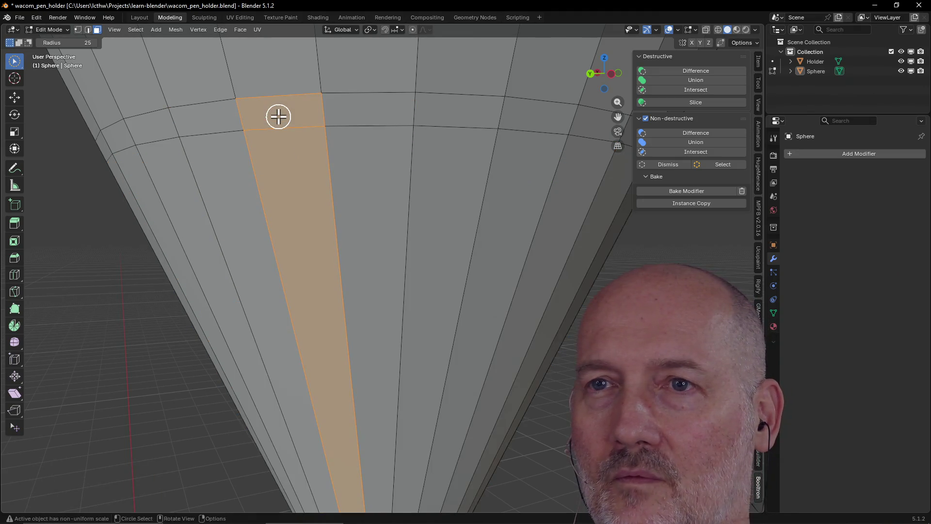
pyautogui.click(222, 117)
pyautogui.keyDown('alt'); pyautogui.click(262, 116); pyautogui.keyUp('alt')
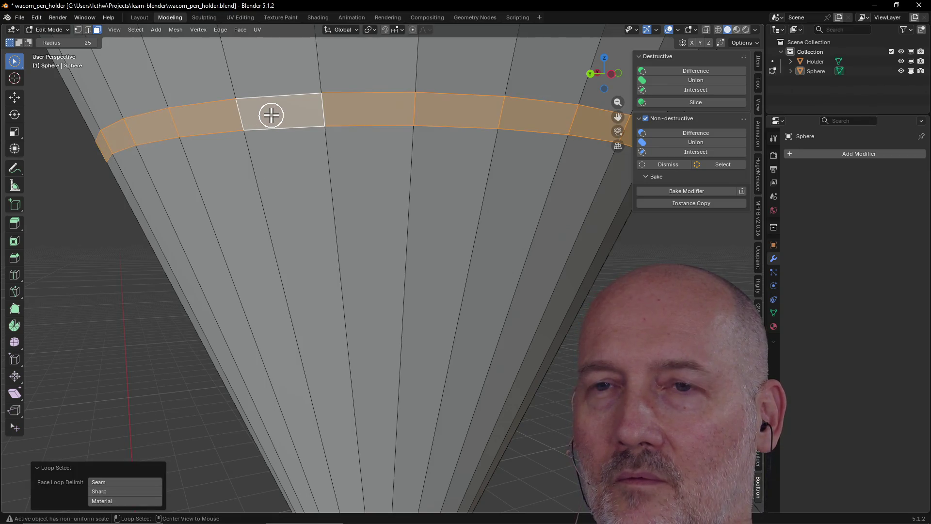
# - Orbit around to check the ring, then bring TourBox Console to the front
pyautogui.scroll(-5, 301, 164)
pyautogui.moveTo(301, 162)
pyautogui.mouseDown(button='middle')
pyautogui.moveTo(395, 182)
pyautogui.moveTo(538, 179)
pyautogui.moveTo(458, 156)
pyautogui.moveTo(281, 172)
pyautogui.moveTo(238, 158)
pyautogui.moveTo(234, 165)
pyautogui.moveTo(393, 161)
pyautogui.mouseUp(button='middle')
pyautogui.scroll(3, 281, 173)
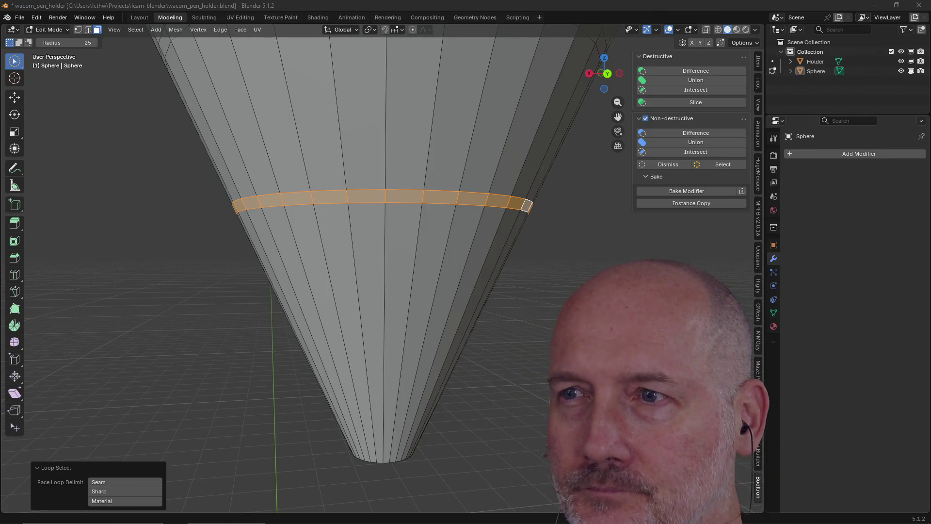
pyautogui.moveTo(475, 150)
pyautogui.mouseDown(button='middle')
pyautogui.moveTo(518, 175)
pyautogui.moveTo(561, 165)
pyautogui.moveTo(436, 174)
pyautogui.moveTo(398, 155)
pyautogui.moveTo(420, 183)
pyautogui.moveTo(449, 162)
pyautogui.moveTo(439, 168)
pyautogui.mouseUp(button='middle')
pyautogui.scroll(3, 438, 174)
pyautogui.hotkey('alt', 'Tab')
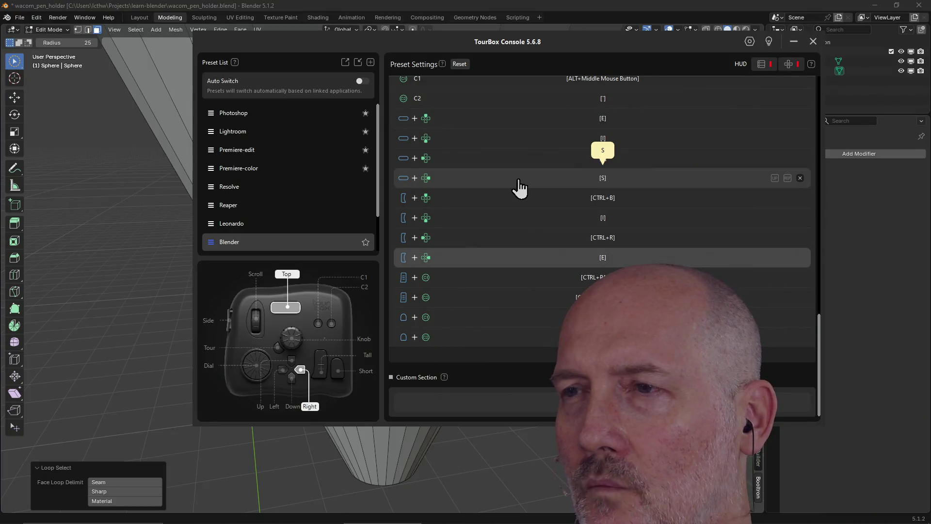
# - Reassign the [S] combination to E and the [E] combination to S, then close TourBox Console
pyautogui.click(602, 181)
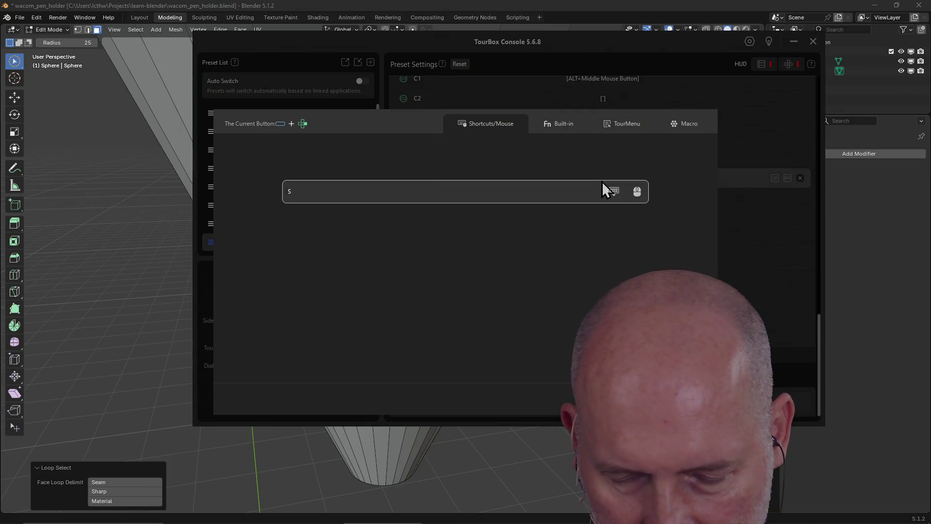
pyautogui.press('e')
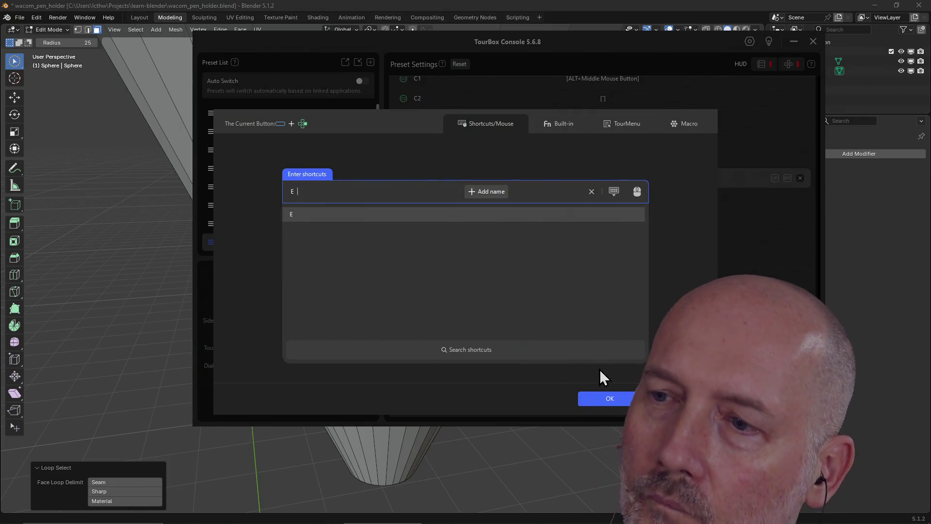
pyautogui.click(602, 402)
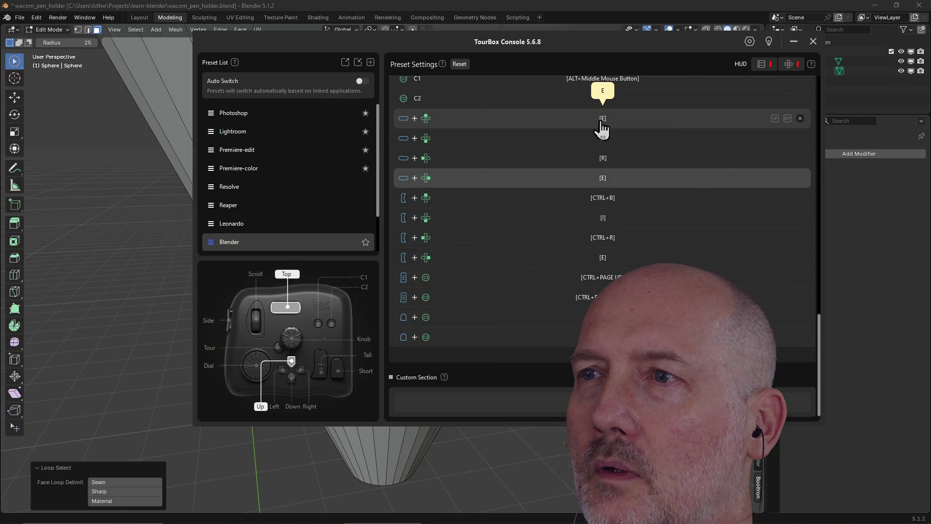
pyautogui.click(602, 121)
pyautogui.press('s')
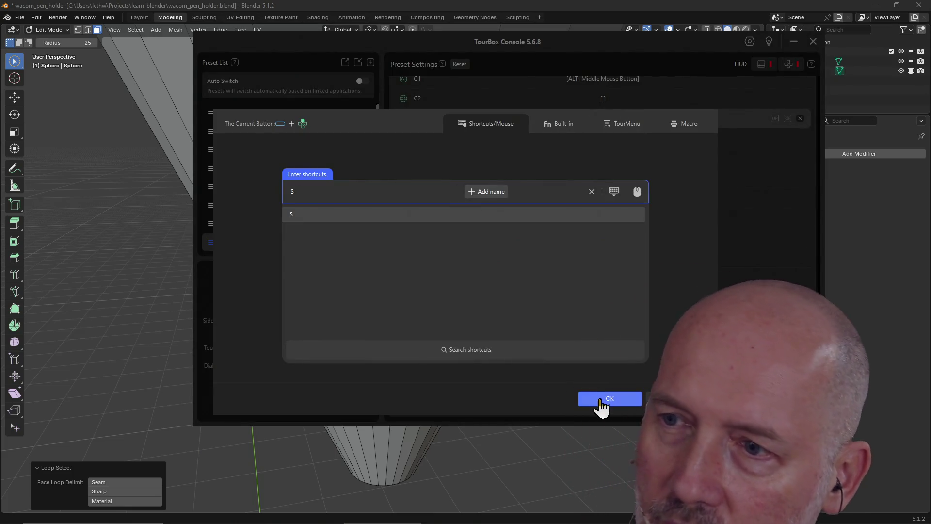
pyautogui.click(601, 402)
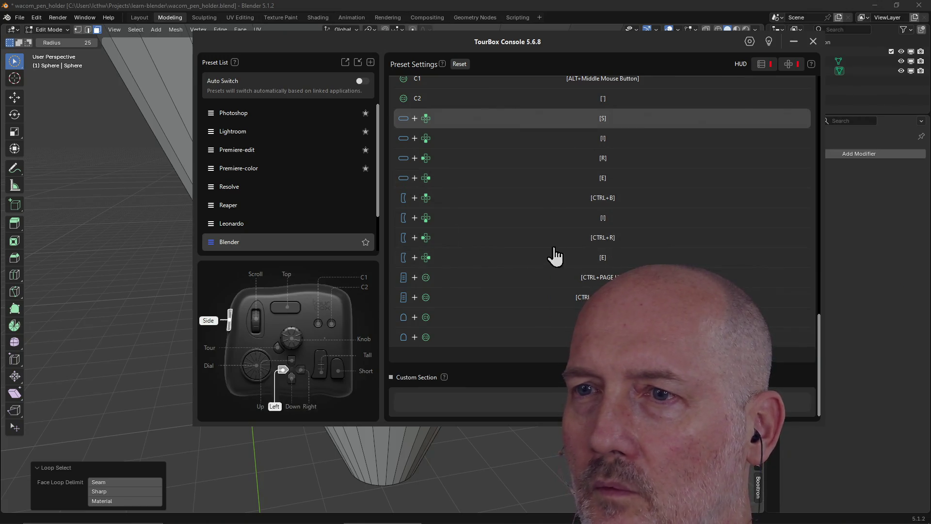
pyautogui.click(505, 6)
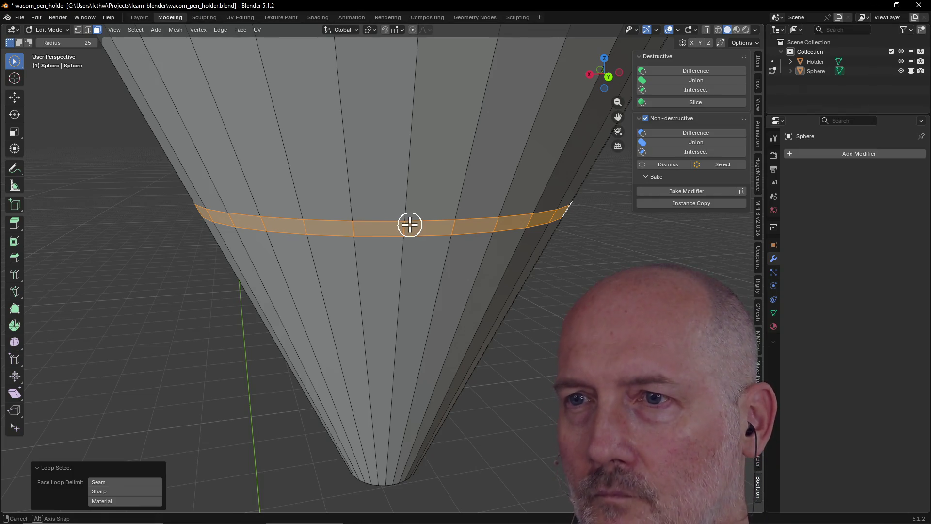
# - Extrude the face ring, undo it, then extrude again and cancel the move
pyautogui.press('e')
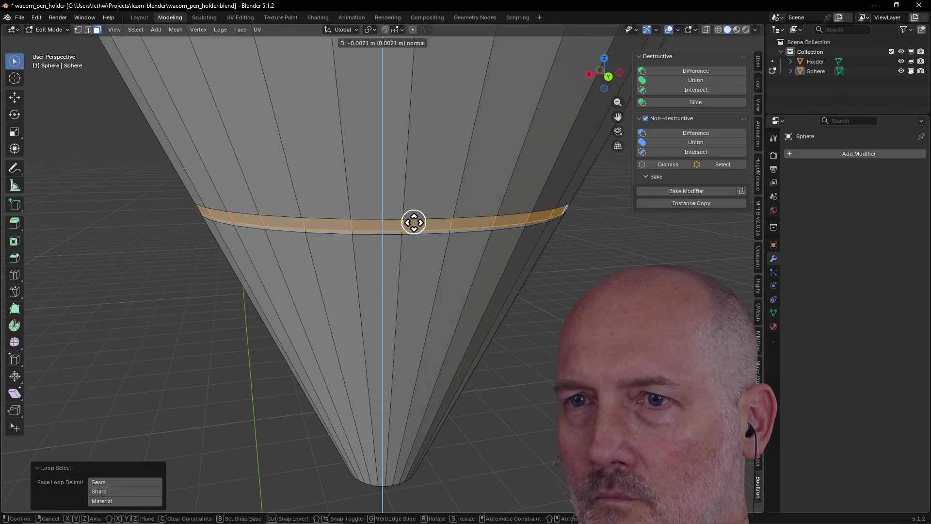
pyautogui.click(413, 222)
pyautogui.moveTo(401, 252)
pyautogui.mouseDown(button='middle')
pyautogui.moveTo(455, 231)
pyautogui.moveTo(518, 237)
pyautogui.moveTo(485, 208)
pyautogui.moveTo(470, 216)
pyautogui.moveTo(469, 237)
pyautogui.mouseUp(button='middle')
pyautogui.scroll(3, 472, 195)
pyautogui.scroll(-4, 472, 196)
pyautogui.press('ctrl')
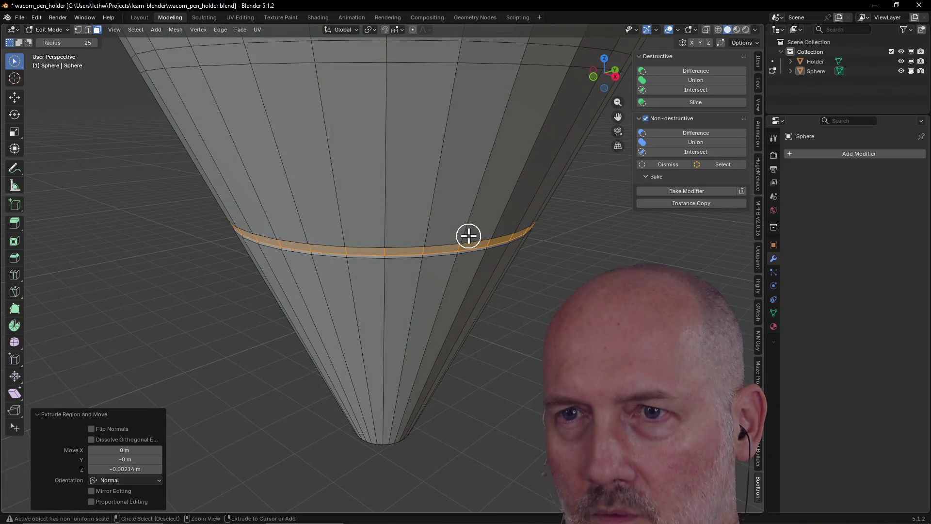
pyautogui.hotkey('ctrl', 'z')
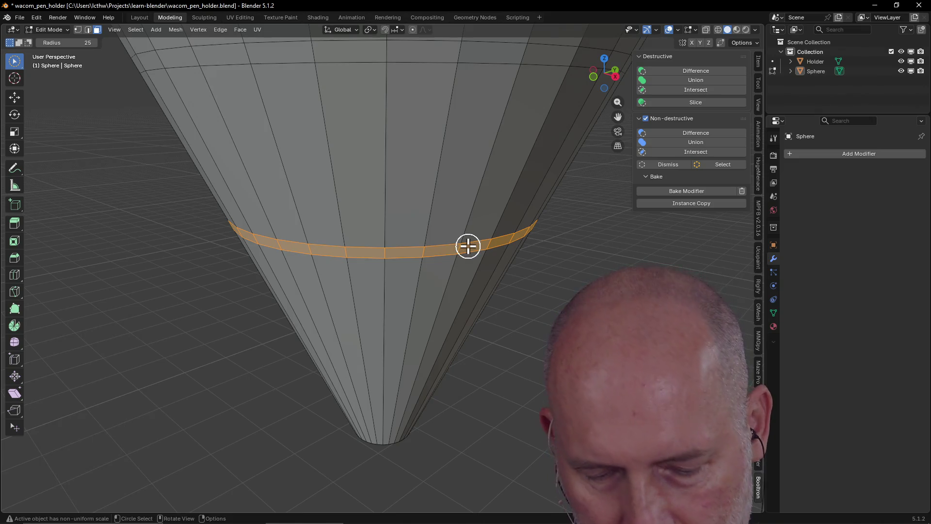
pyautogui.press('e')
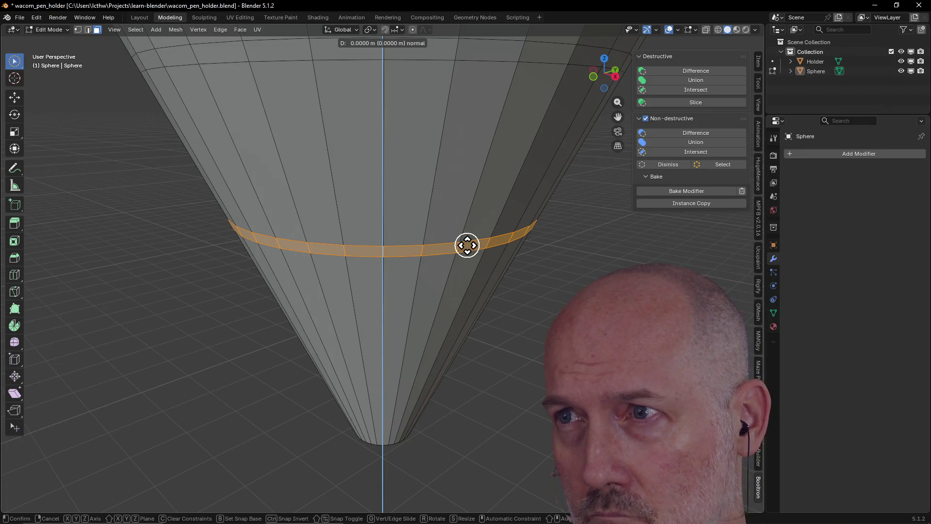
pyautogui.press('x')
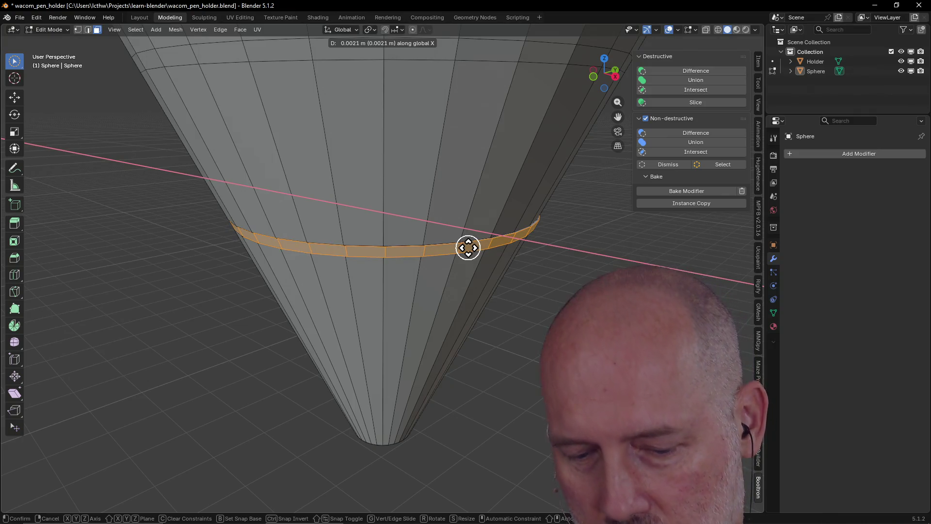
pyautogui.rightClick(468, 248)
pyautogui.moveTo(467, 247); pyautogui.dragTo(467, 247, button='middle')
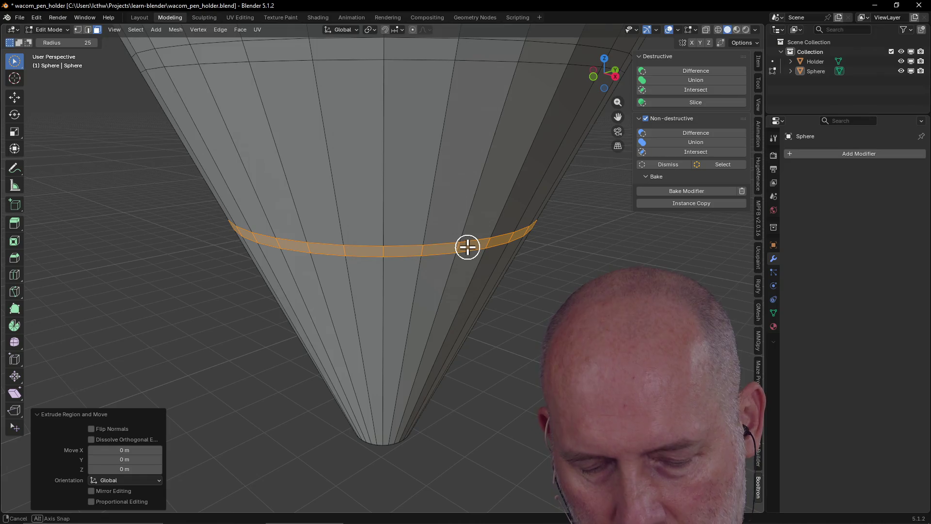
# - Push the ring inward along normals by about -0.0026 m, undo it, and view from the Right
pyautogui.press('e')
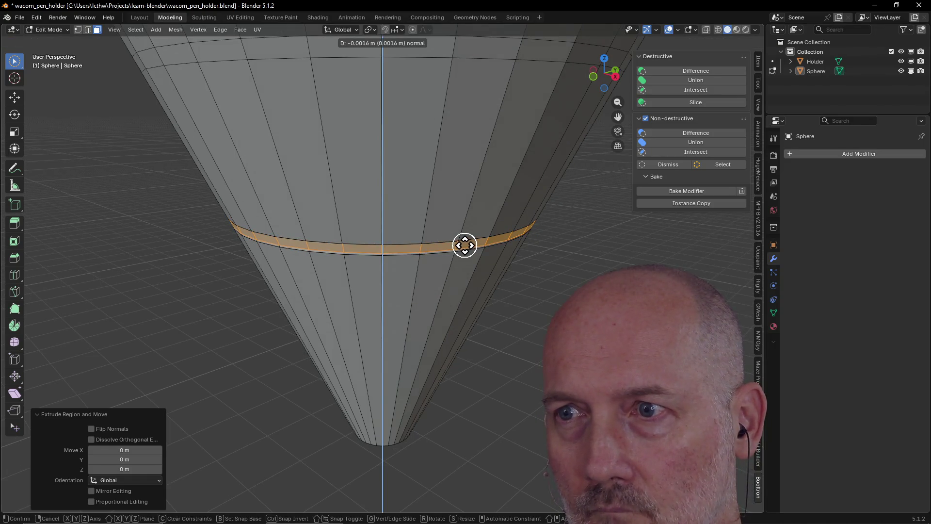
pyautogui.click(464, 244)
pyautogui.moveTo(403, 276)
pyautogui.mouseDown(button='middle')
pyautogui.moveTo(499, 205)
pyautogui.moveTo(503, 243)
pyautogui.mouseUp(button='middle')
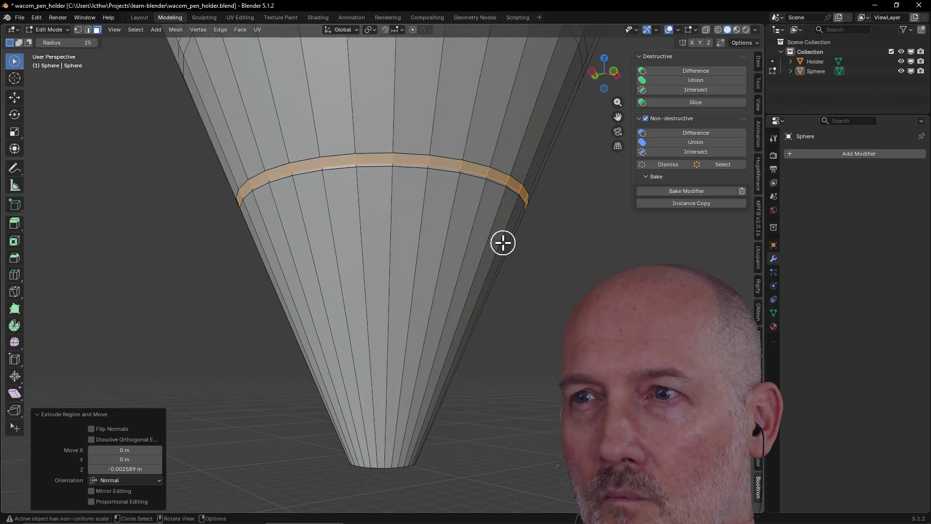
pyautogui.moveTo(495, 198)
pyautogui.mouseDown(button='middle')
pyautogui.moveTo(492, 231)
pyautogui.moveTo(501, 235)
pyautogui.moveTo(595, 241)
pyautogui.moveTo(489, 221)
pyautogui.moveTo(478, 208)
pyautogui.moveTo(477, 229)
pyautogui.moveTo(458, 234)
pyautogui.moveTo(501, 217)
pyautogui.moveTo(555, 224)
pyautogui.mouseUp(button='middle')
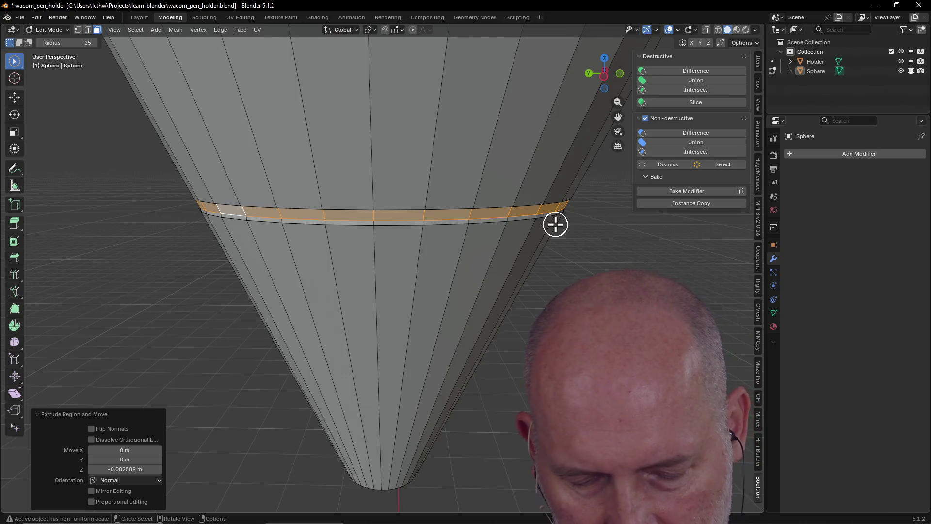
pyautogui.hotkey('ctrl', 'z')
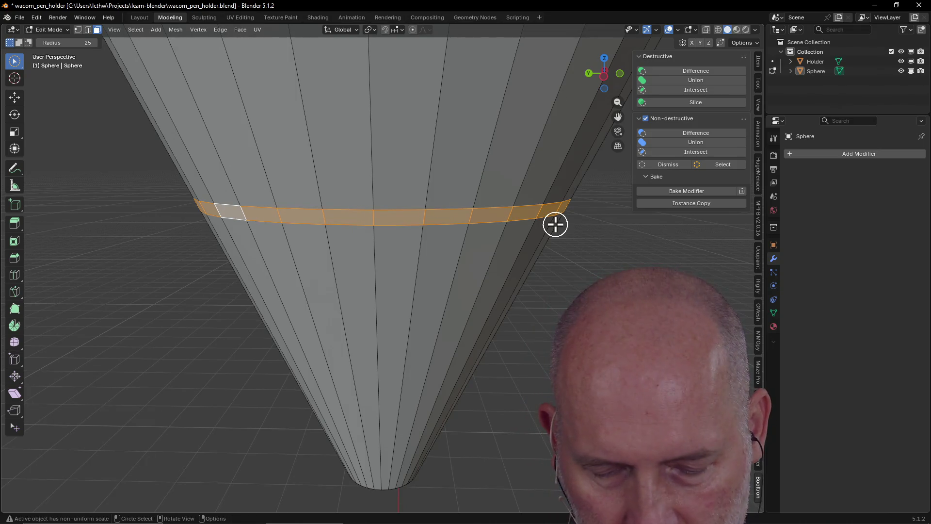
pyautogui.press('`')
pyautogui.click(624, 225)
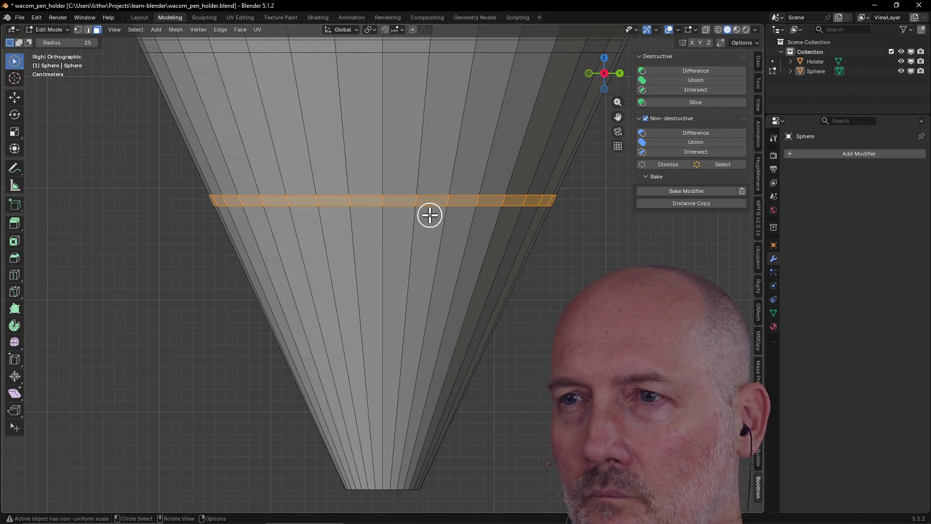
pyautogui.press('`')
pyautogui.click(427, 158)
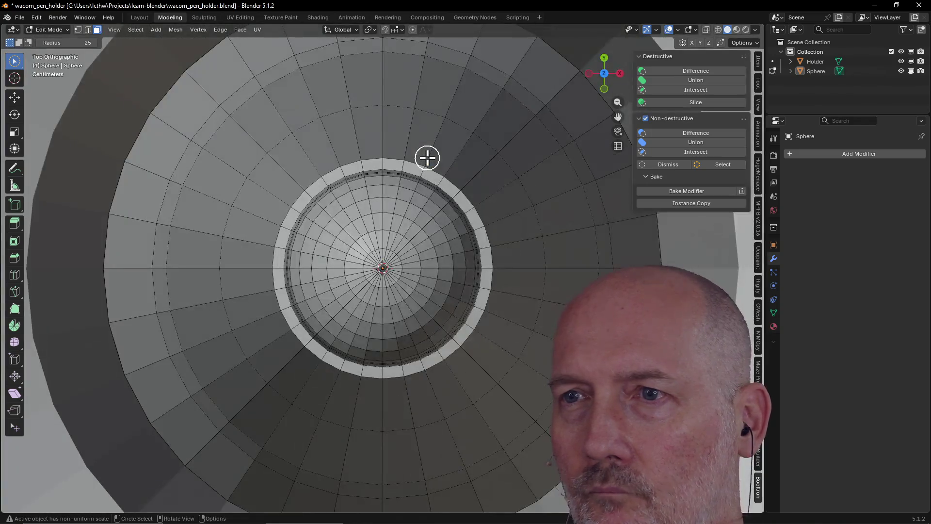
pyautogui.press('`')
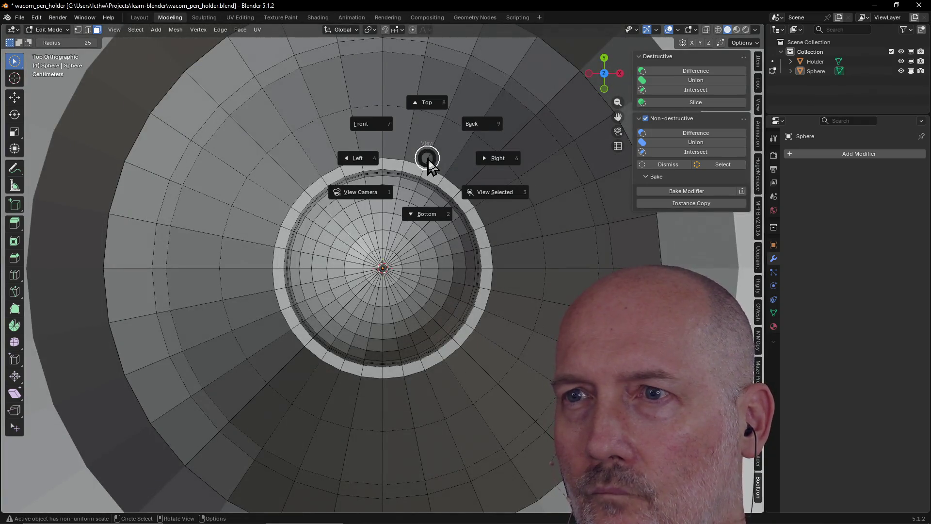
pyautogui.click(428, 215)
pyautogui.scroll(-10, 428, 215)
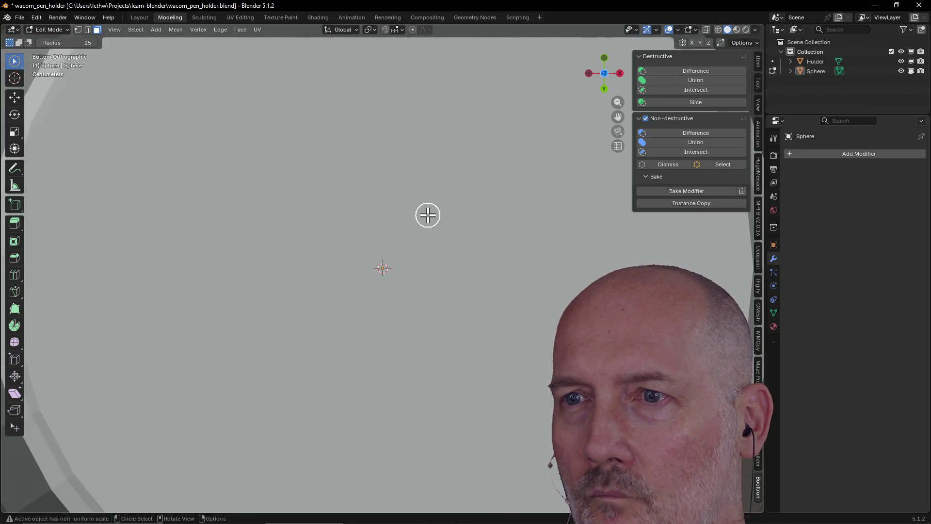
pyautogui.moveTo(428, 215)
pyautogui.mouseDown(button='middle')
pyautogui.moveTo(424, 249)
pyautogui.moveTo(422, 214)
pyautogui.mouseUp(button='middle')
pyautogui.scroll(3, 421, 215)
pyautogui.press('`')
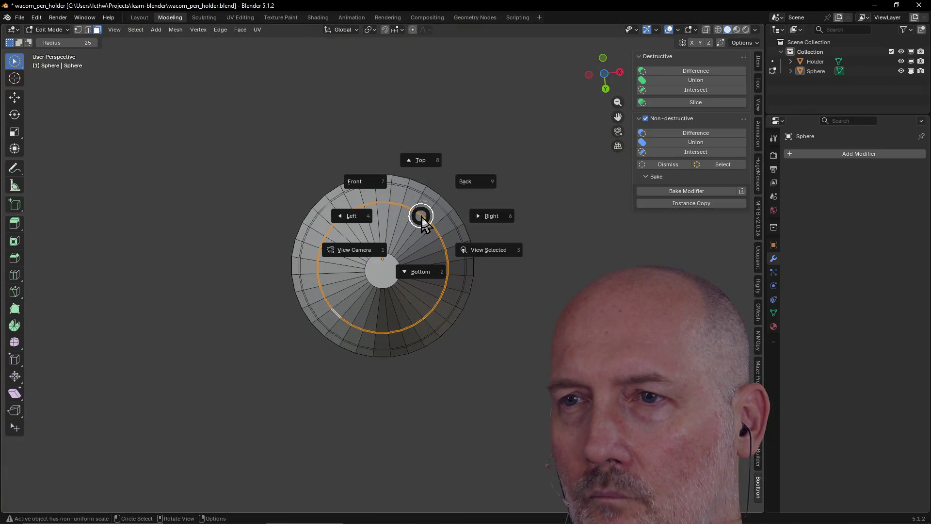
pyautogui.click(415, 274)
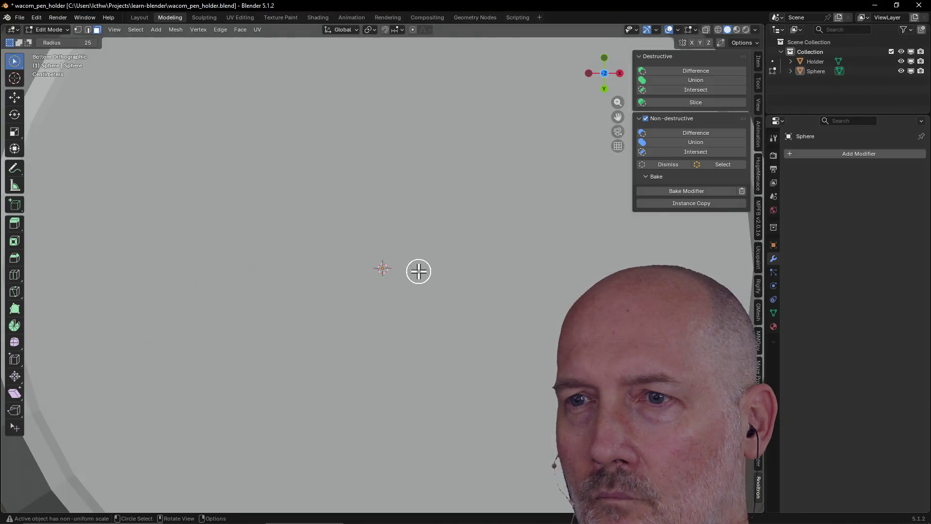
pyautogui.scroll(-10, 419, 271)
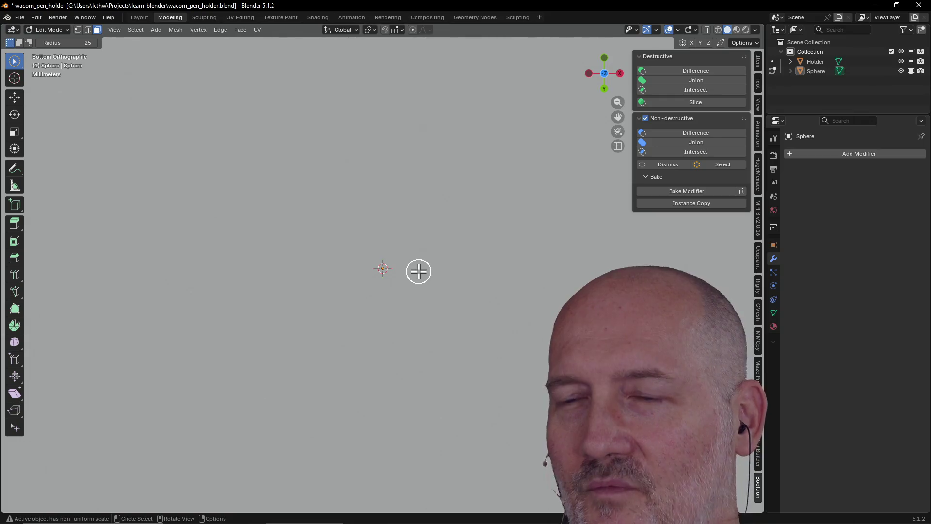
pyautogui.moveTo(418, 270)
pyautogui.mouseDown(button='middle')
pyautogui.moveTo(415, 357)
pyautogui.moveTo(416, 231)
pyautogui.moveTo(411, 302)
pyautogui.moveTo(402, 271)
pyautogui.mouseUp(button='middle')
pyautogui.scroll(-5, 410, 301)
pyautogui.scroll(2, 411, 301)
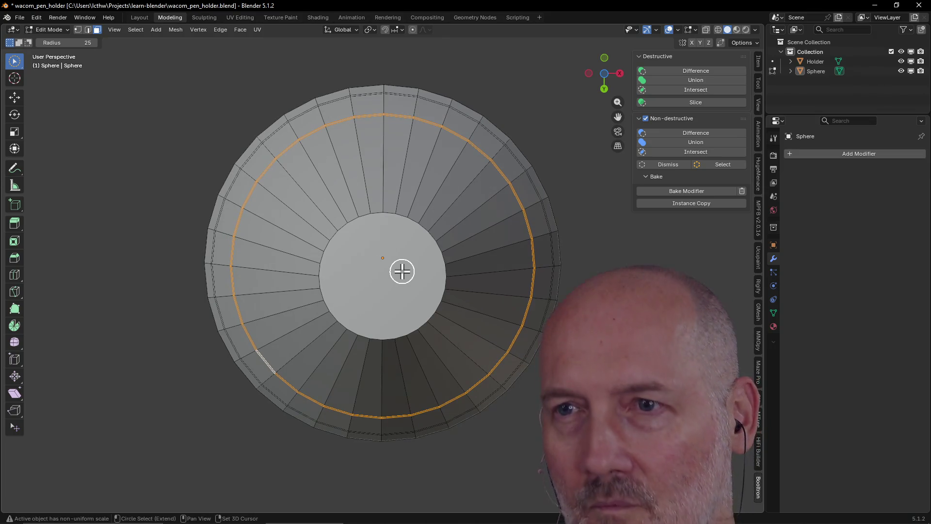
# - Extrude the face ring inward along normals by -0.000699 m and inspect the shallow groove
pyautogui.press('e')
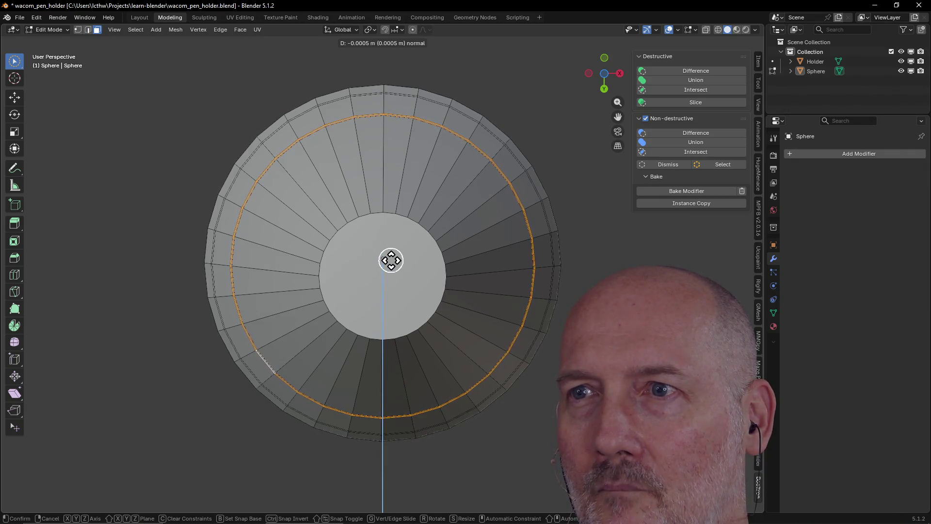
pyautogui.click(390, 260)
pyautogui.moveTo(391, 258)
pyautogui.mouseDown(button='middle')
pyautogui.moveTo(426, 250)
pyautogui.moveTo(426, 357)
pyautogui.mouseUp(button='middle')
pyautogui.scroll(3, 426, 276)
pyautogui.moveTo(426, 276)
pyautogui.mouseDown(button='middle')
pyautogui.moveTo(351, 276)
pyautogui.moveTo(366, 228)
pyautogui.moveTo(368, 267)
pyautogui.moveTo(318, 268)
pyautogui.moveTo(341, 212)
pyautogui.mouseUp(button='middle')
pyautogui.scroll(4, 351, 249)
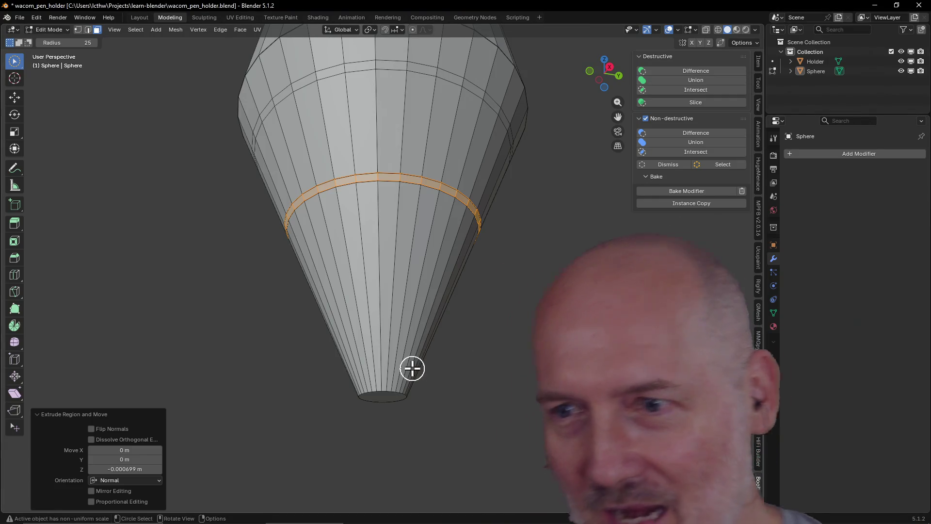
# - Inspect the cone from below, deselect the face ring, and return to the Layout workspace
pyautogui.moveTo(365, 414)
pyautogui.mouseDown(button='middle')
pyautogui.moveTo(418, 384)
pyautogui.moveTo(430, 358)
pyautogui.moveTo(440, 399)
pyautogui.moveTo(453, 363)
pyautogui.moveTo(384, 395)
pyautogui.moveTo(418, 446)
pyautogui.mouseUp(button='middle')
pyautogui.scroll(1, 418, 447)
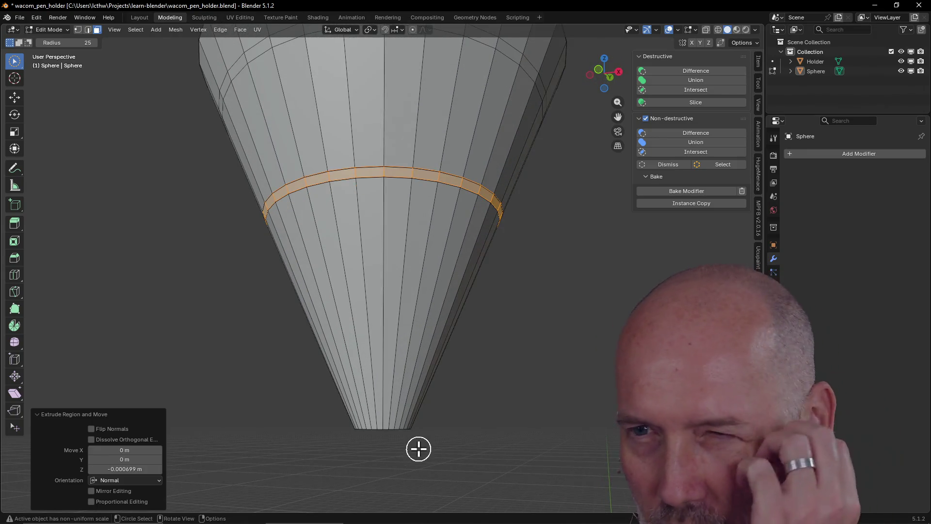
pyautogui.moveTo(417, 470); pyautogui.dragTo(418, 435, button='middle')
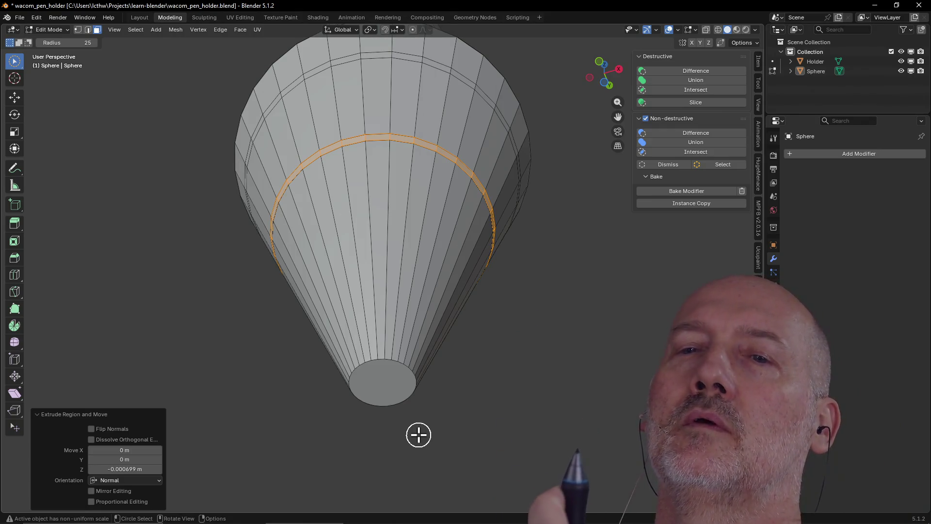
pyautogui.moveTo(419, 435)
pyautogui.mouseDown(button='middle')
pyautogui.moveTo(418, 485)
pyautogui.moveTo(432, 415)
pyautogui.moveTo(436, 445)
pyautogui.moveTo(447, 415)
pyautogui.moveTo(443, 447)
pyautogui.moveTo(459, 392)
pyautogui.moveTo(465, 447)
pyautogui.moveTo(466, 423)
pyautogui.moveTo(463, 431)
pyautogui.mouseUp(button='middle')
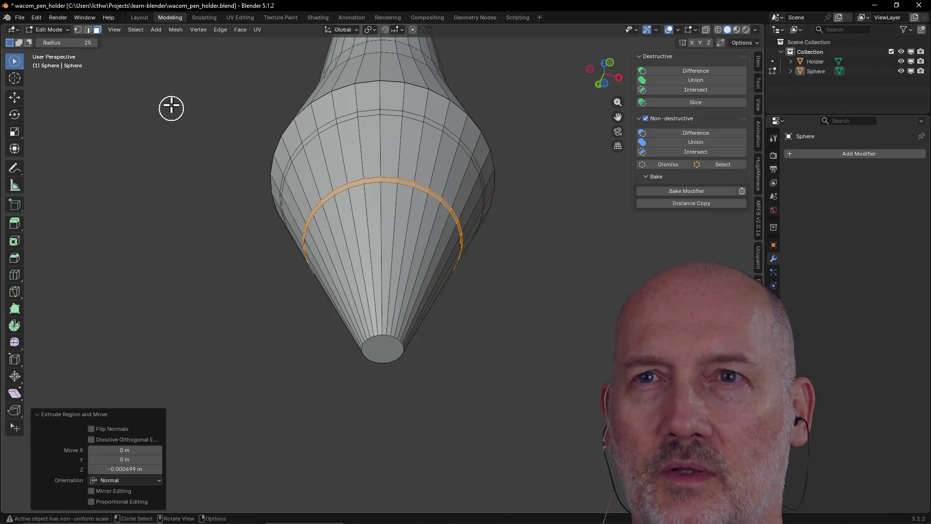
pyautogui.click(171, 240)
pyautogui.moveTo(171, 237); pyautogui.dragTo(175, 269, button='middle')
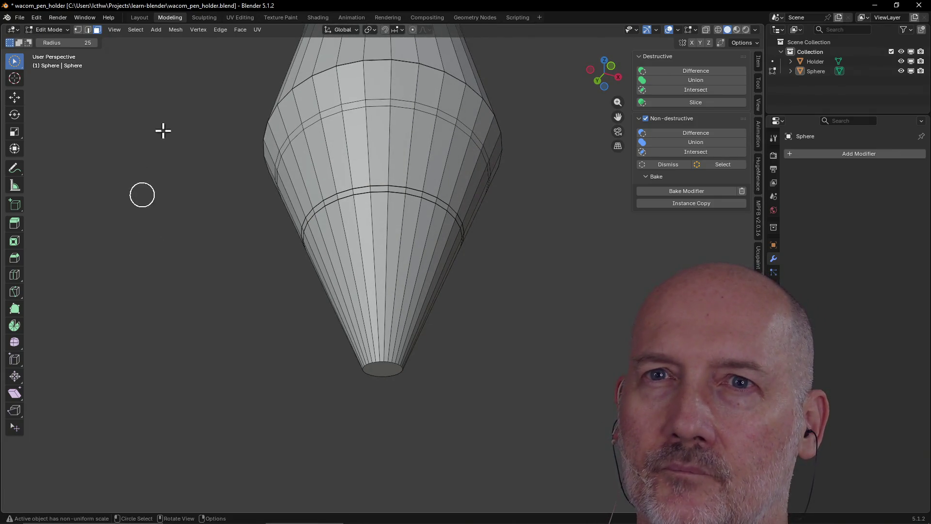
pyautogui.click(135, 19)
pyautogui.scroll(6, 337, 228)
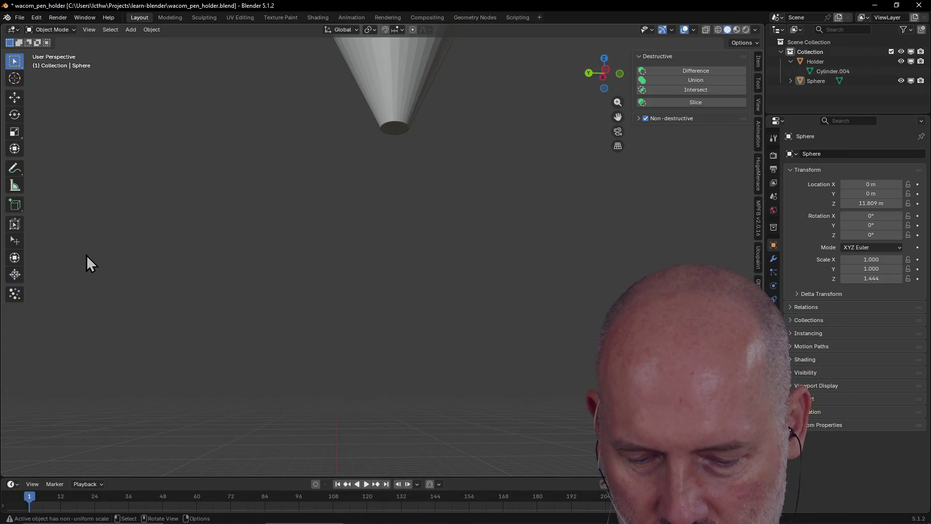
# - Add a cylinder with 16 vertices to the scene
pyautogui.hotkey('shift', 'a')
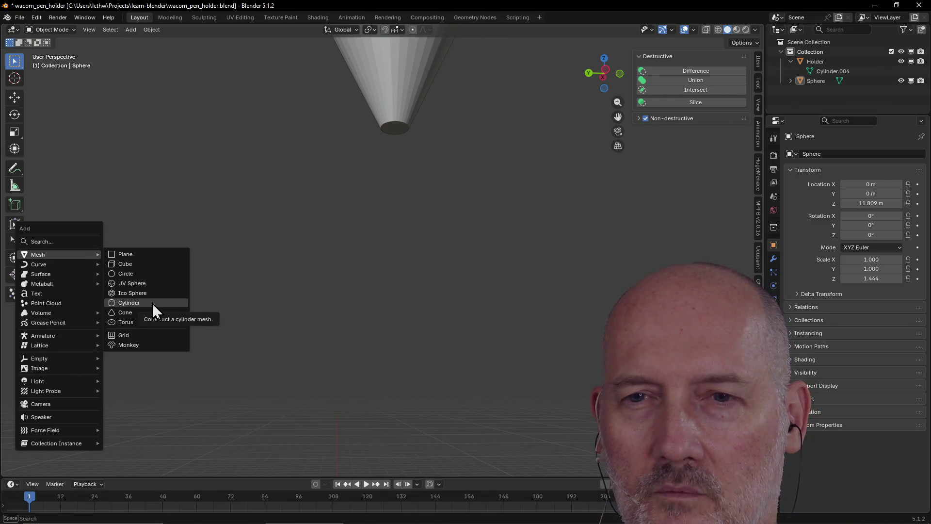
pyautogui.click(152, 304)
pyautogui.moveTo(255, 258)
pyautogui.mouseDown(button='middle')
pyautogui.moveTo(263, 330)
pyautogui.moveTo(286, 322)
pyautogui.moveTo(260, 351)
pyautogui.mouseUp(button='middle')
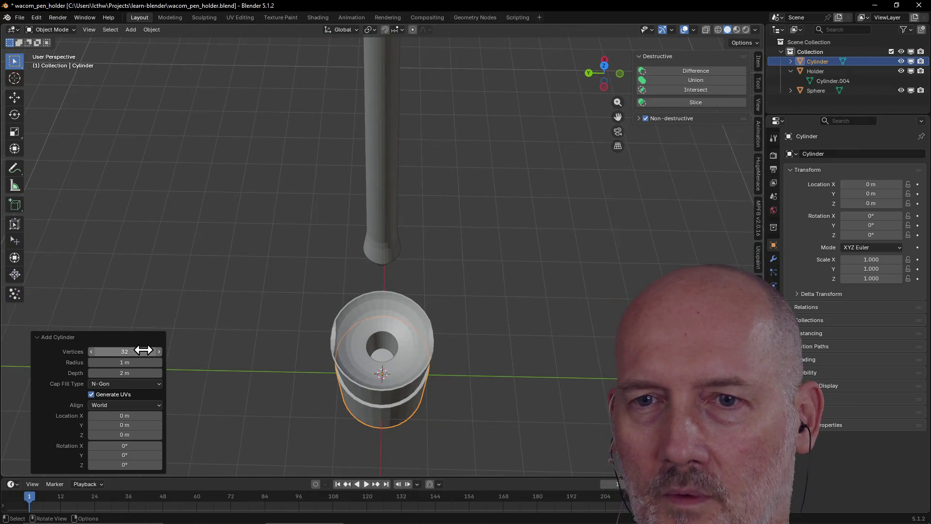
pyautogui.click(119, 353)
pyautogui.write('16')
pyautogui.press('Return')
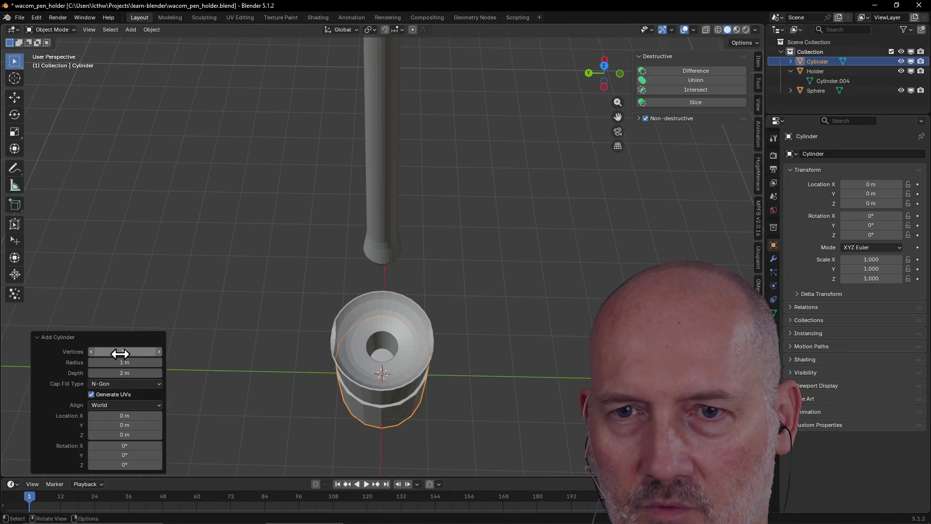
# - Give the cylinder a first radius and depth and raise it to Z 5.08 m
pyautogui.click(131, 362)
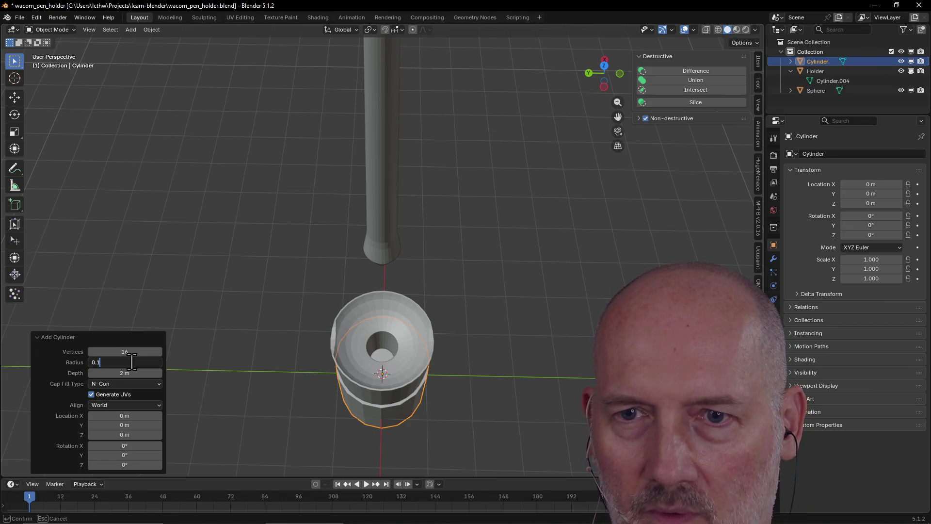
pyautogui.write('1')
pyautogui.press('Return')
pyautogui.click(128, 372)
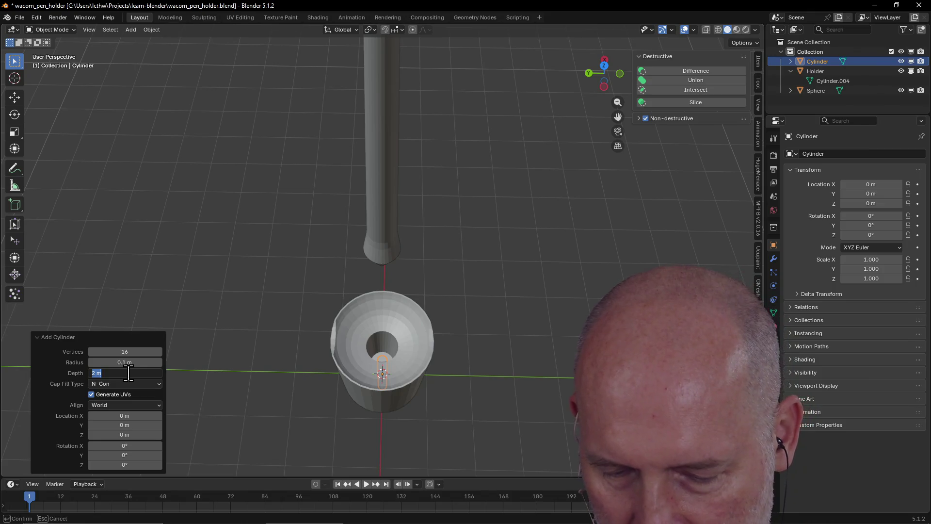
pyautogui.write('0.5')
pyautogui.press('Return')
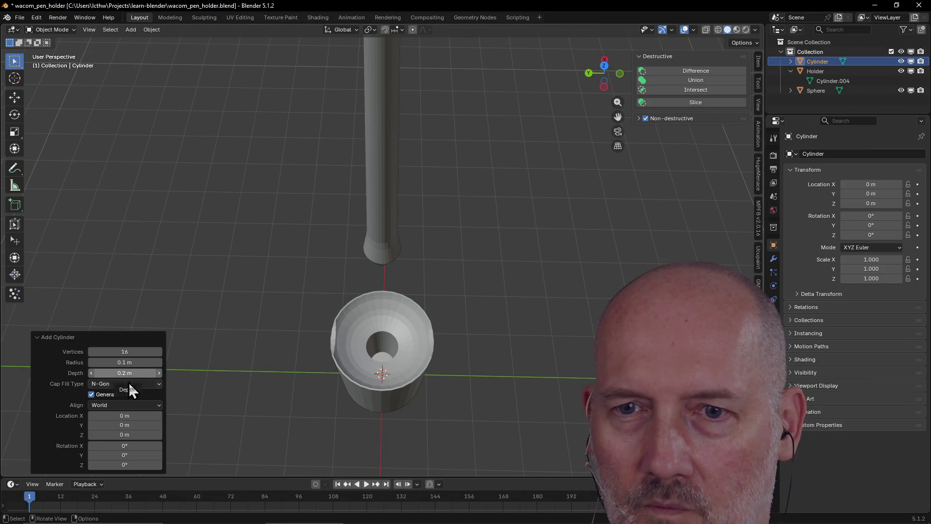
pyautogui.moveTo(125, 434); pyautogui.dragTo(125, 435)
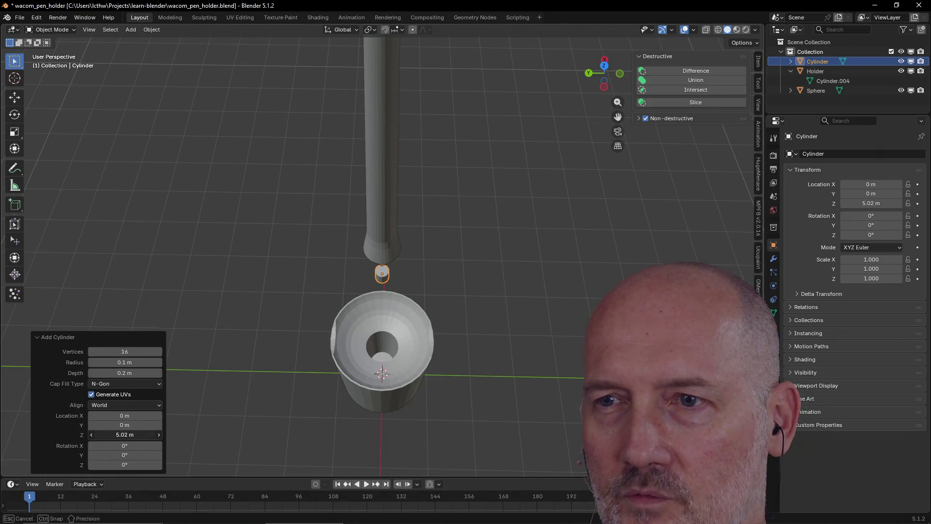
pyautogui.moveTo(125, 434); pyautogui.dragTo(127, 435)
pyautogui.moveTo(281, 380); pyautogui.dragTo(282, 310, button='middle')
pyautogui.scroll(6, 282, 311)
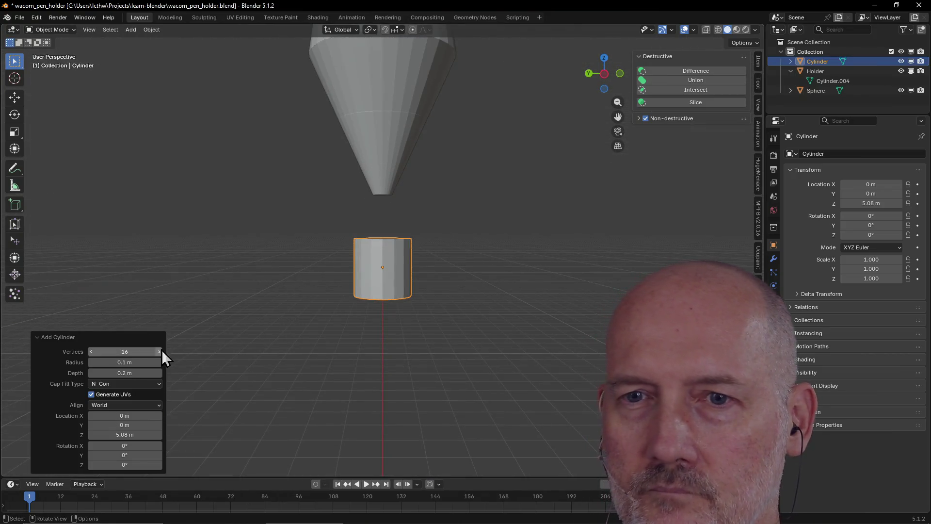
# - Shrink the cylinder to radius 0.01 m and depth 0.05 m, then select it
pyautogui.click(140, 363)
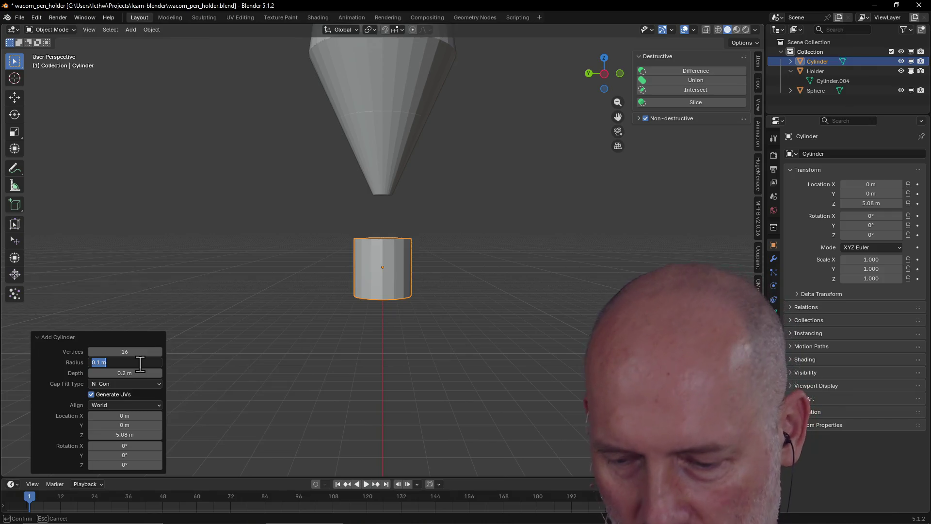
pyautogui.write('0')
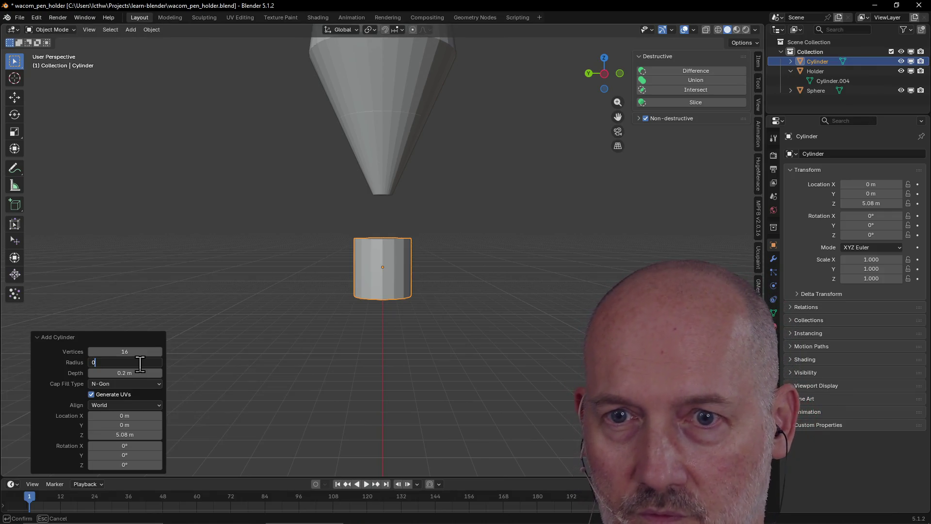
pyautogui.press('Return')
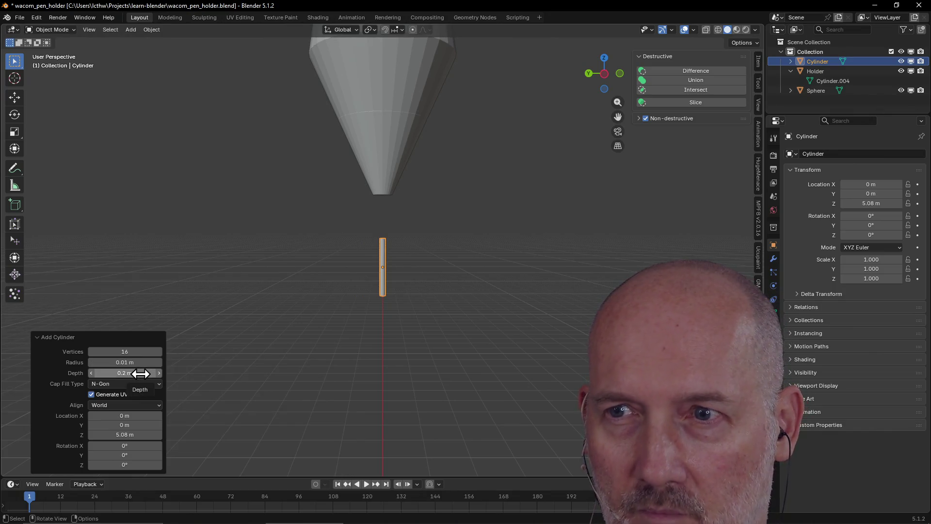
pyautogui.click(140, 373)
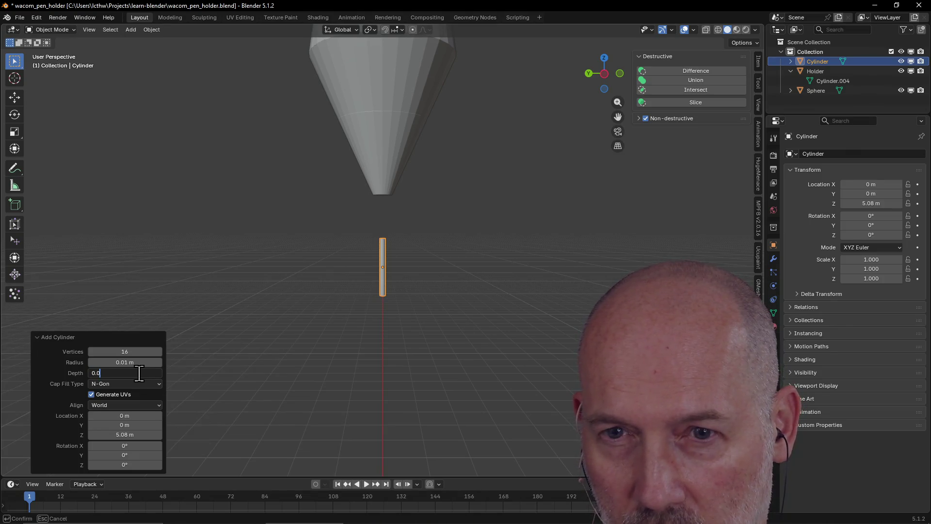
pyautogui.press('Return')
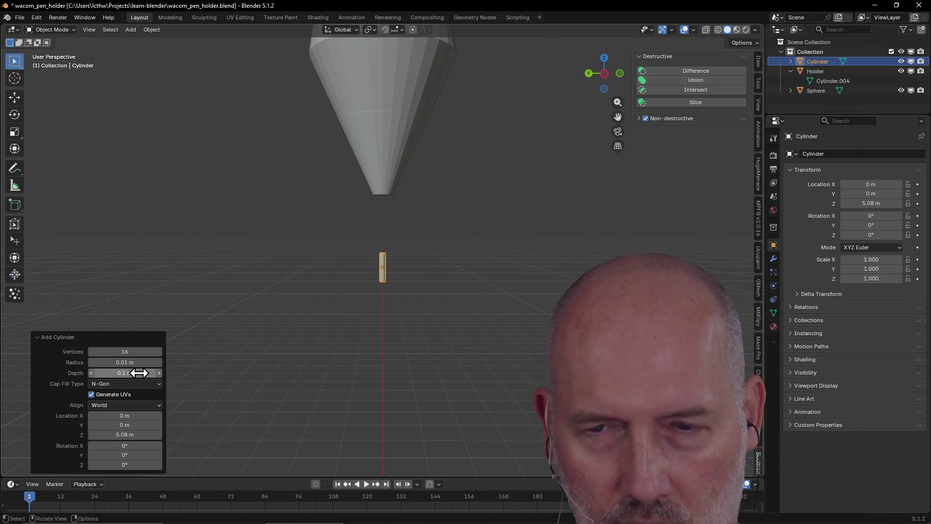
pyautogui.click(139, 372)
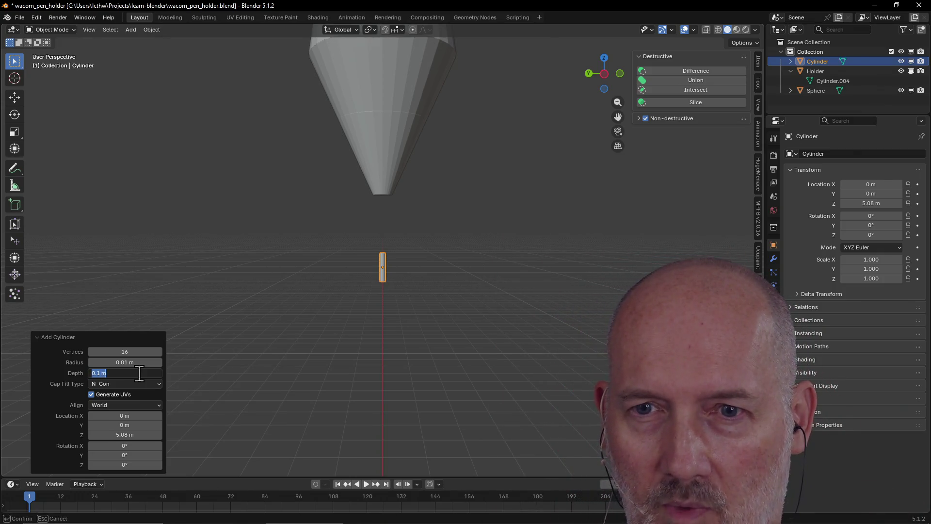
pyautogui.write('5')
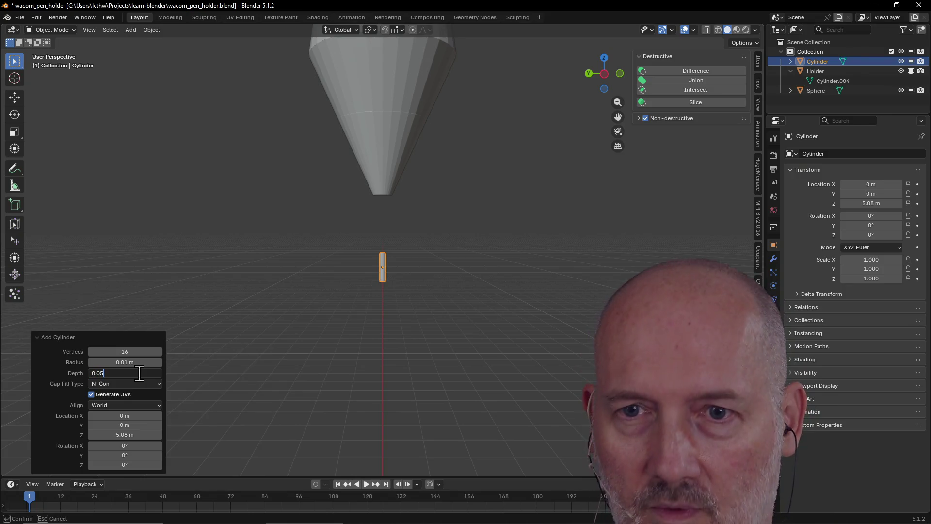
pyautogui.press('Return')
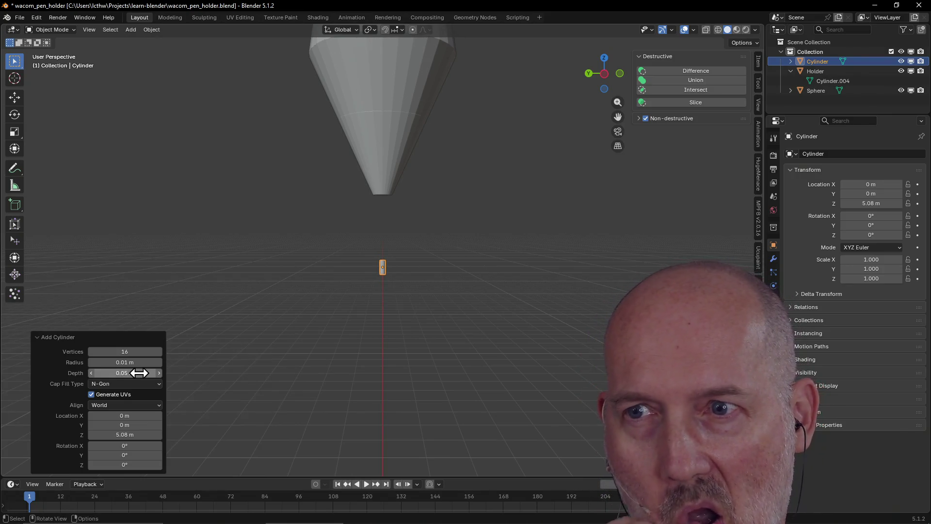
pyautogui.scroll(2, 374, 346)
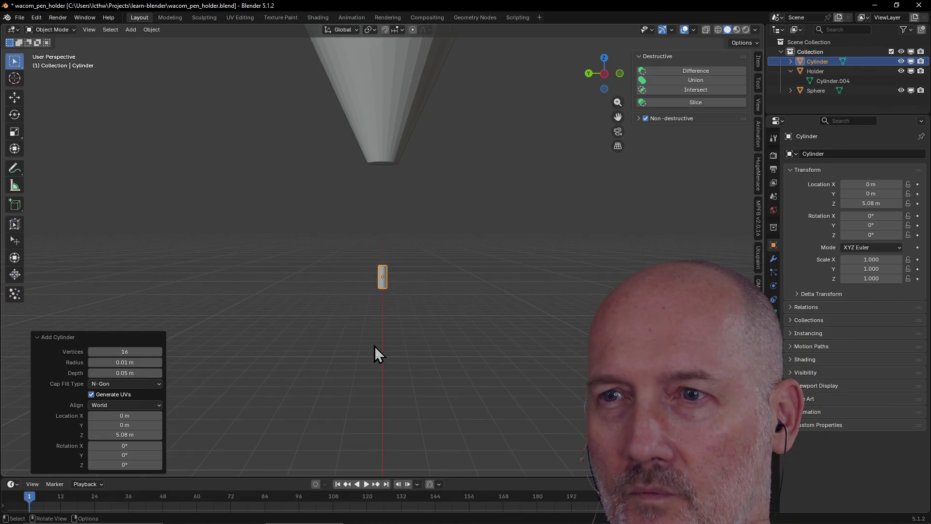
pyautogui.click(383, 287)
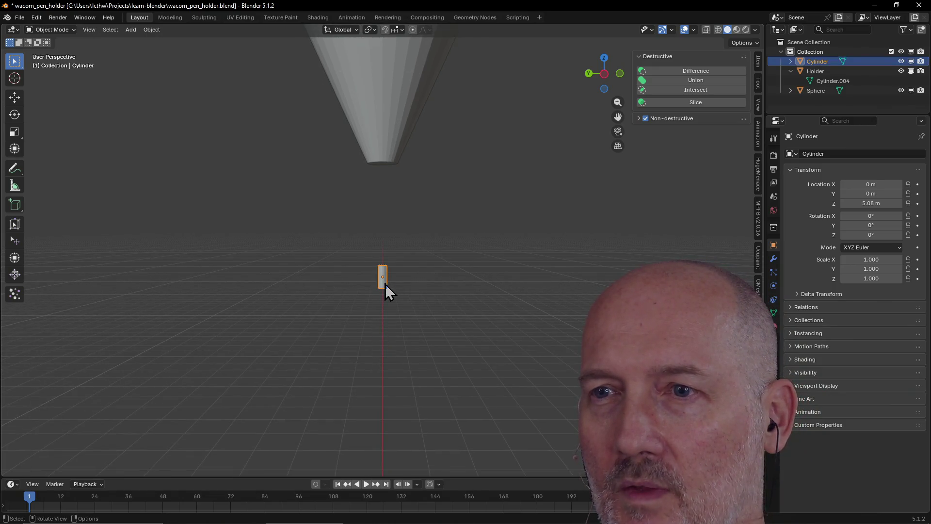
pyautogui.moveTo(384, 309)
pyautogui.mouseDown(button='middle')
pyautogui.moveTo(388, 281)
pyautogui.moveTo(382, 304)
pyautogui.mouseUp(button='middle')
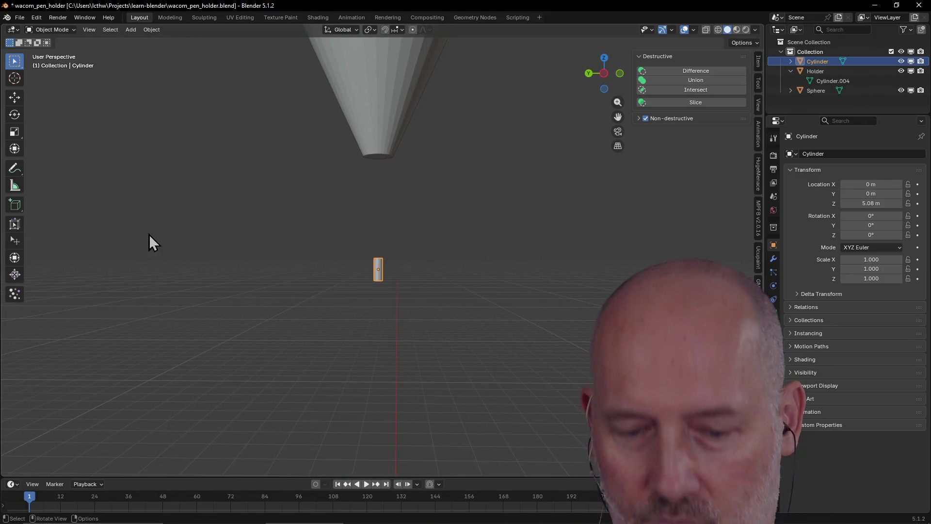
pyautogui.hotkey('shift', 'a')
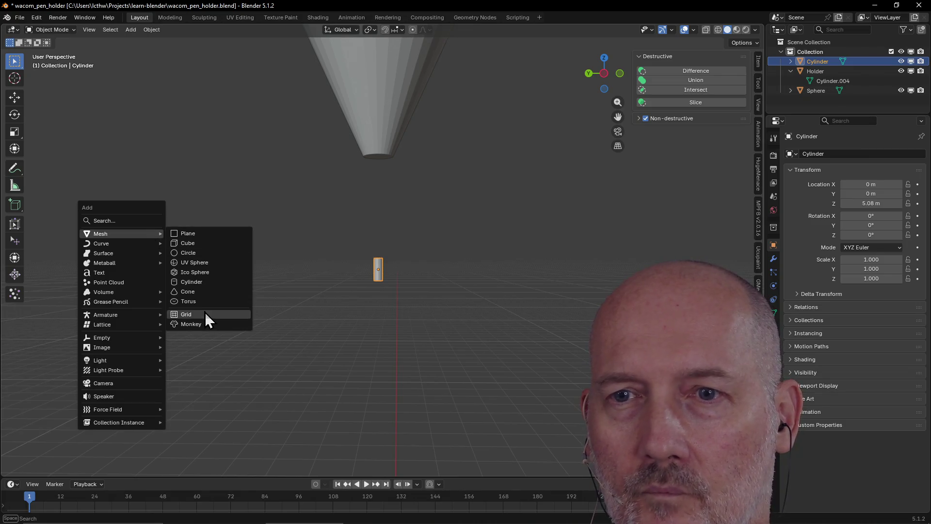
# - Add a UV sphere with 16 segments and 8 rings
pyautogui.click(201, 265)
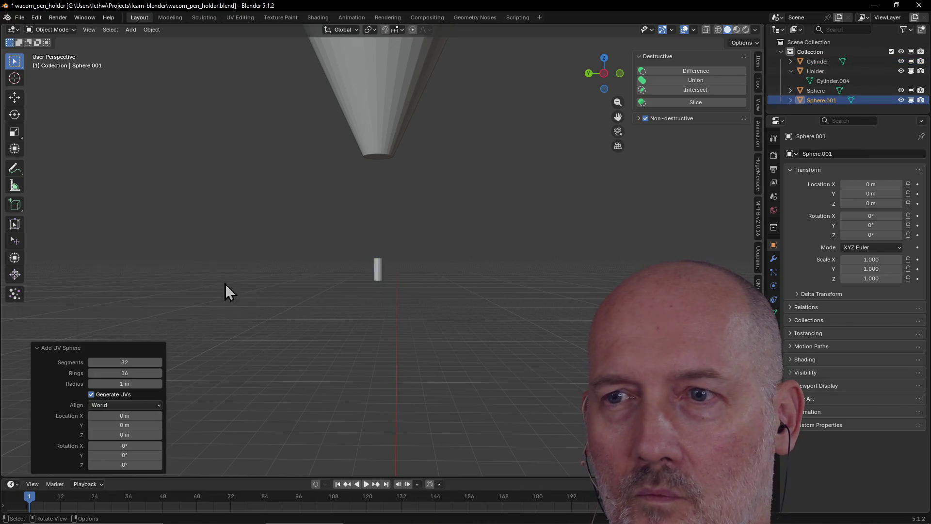
pyautogui.click(131, 361)
pyautogui.write('1')
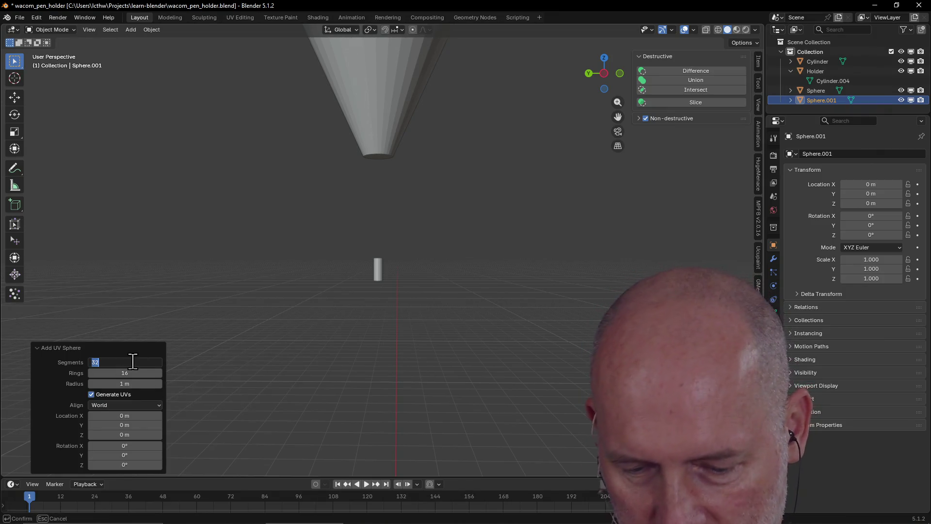
pyautogui.press('Return')
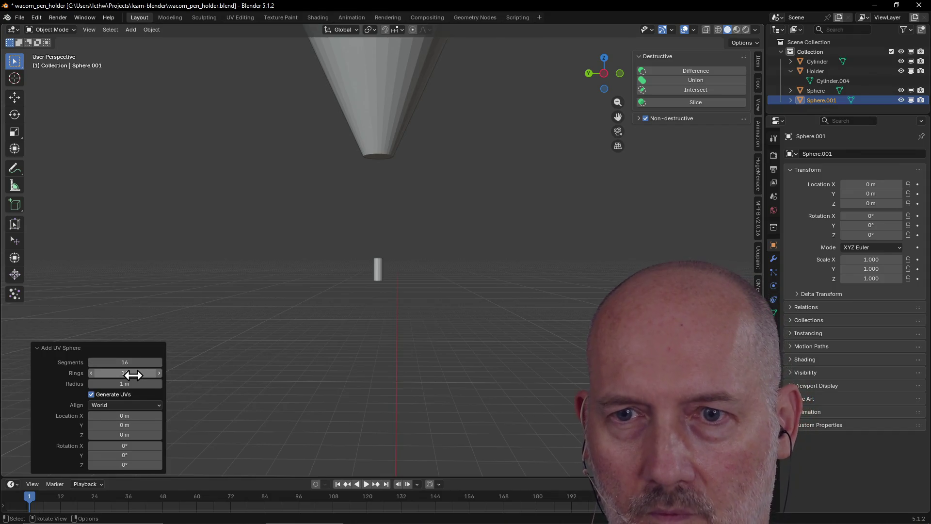
pyautogui.click(132, 372)
pyautogui.write('8')
pyautogui.press('Return')
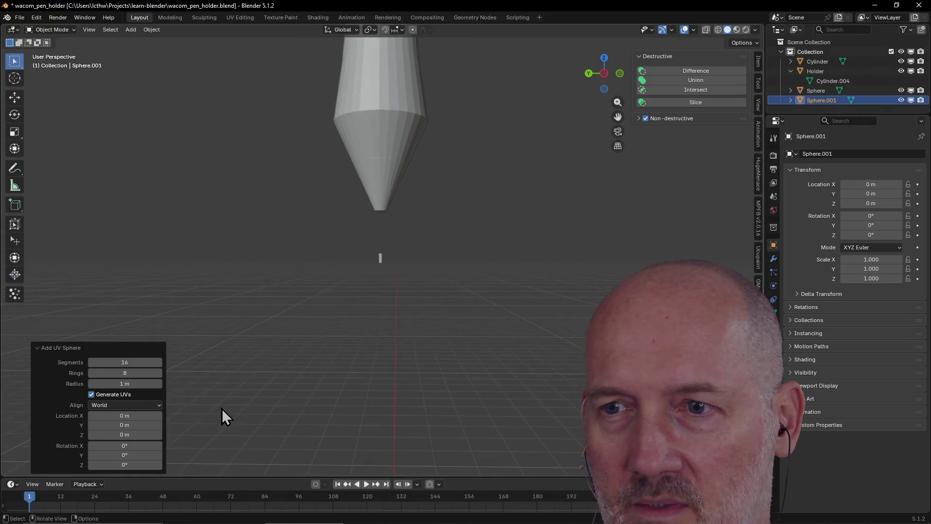
# - Raise the new sphere to Z 4.07 m above the cup
pyautogui.scroll(-10, 222, 408)
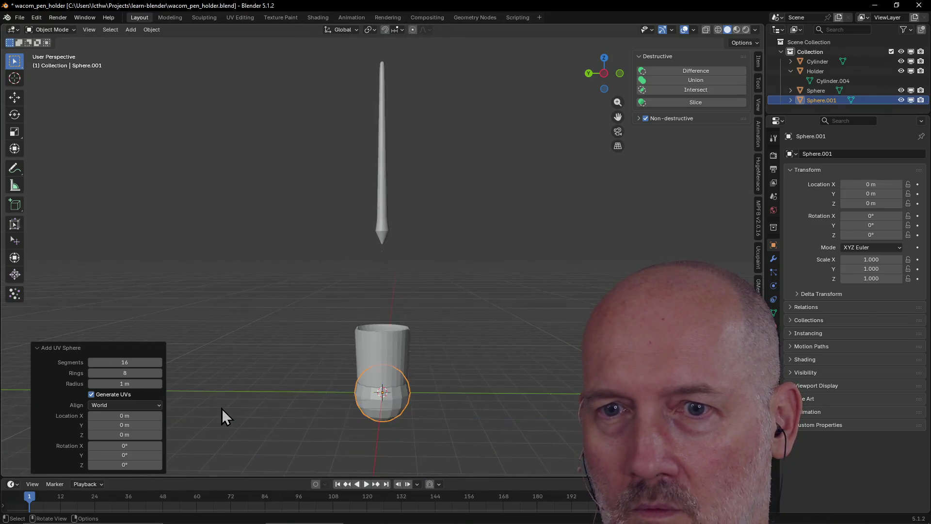
pyautogui.moveTo(223, 408); pyautogui.dragTo(213, 423, button='middle')
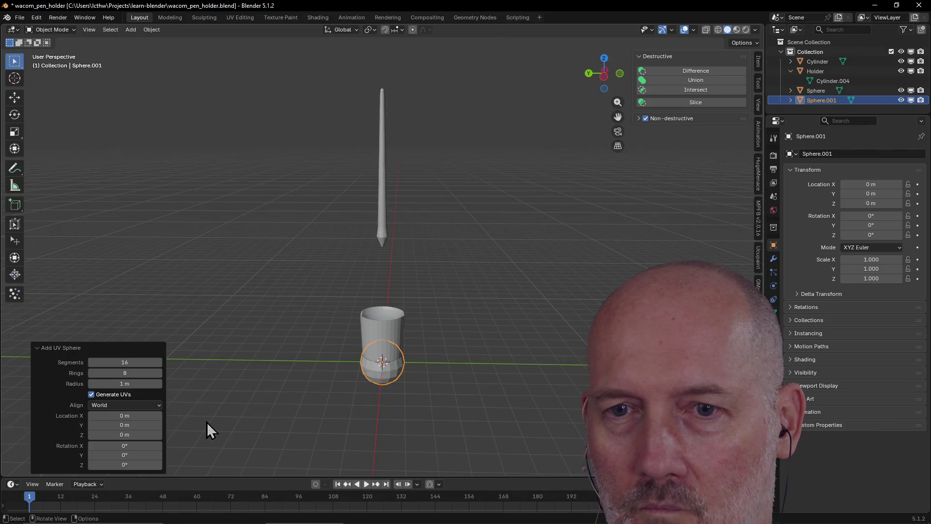
pyautogui.moveTo(125, 435); pyautogui.dragTo(167, 435)
pyautogui.scroll(7, 421, 345)
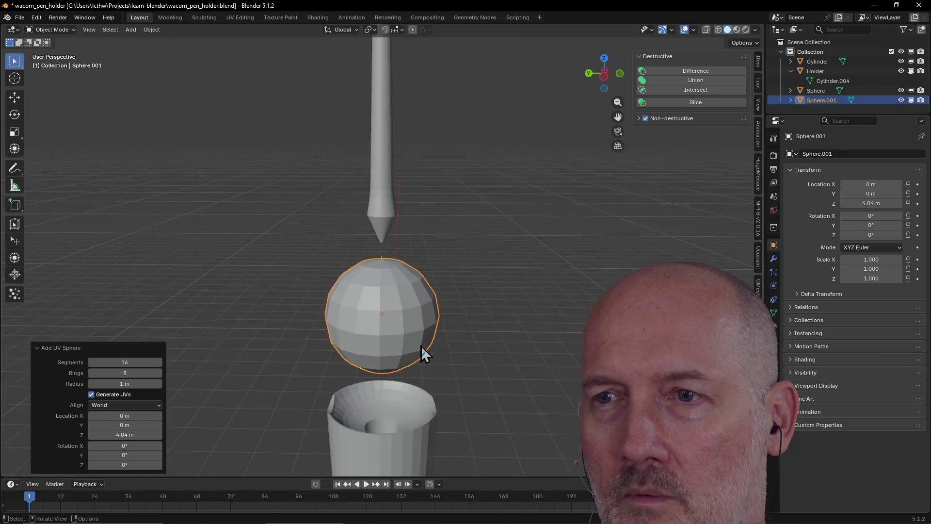
pyautogui.scroll(3, 434, 309)
pyautogui.scroll(-2, 434, 312)
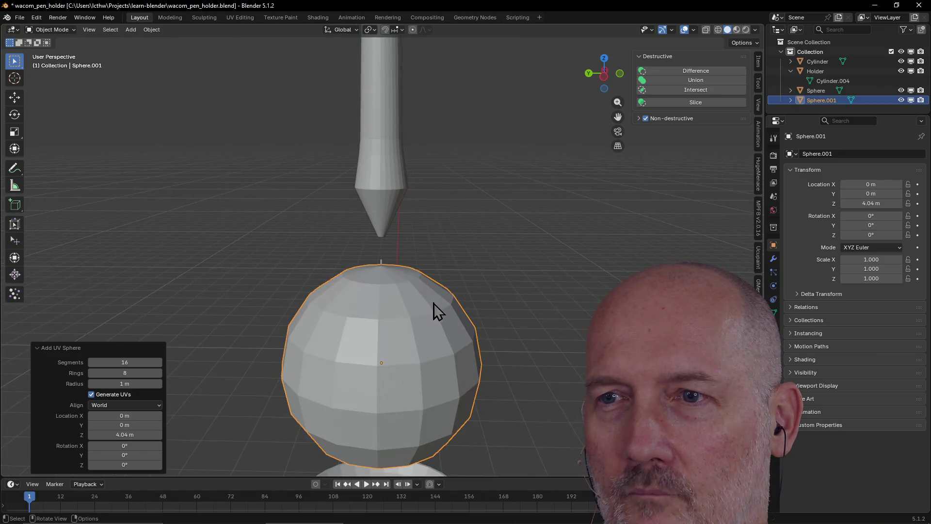
pyautogui.moveTo(433, 308); pyautogui.dragTo(437, 275, button='middle')
pyautogui.moveTo(125, 434); pyautogui.dragTo(123, 435)
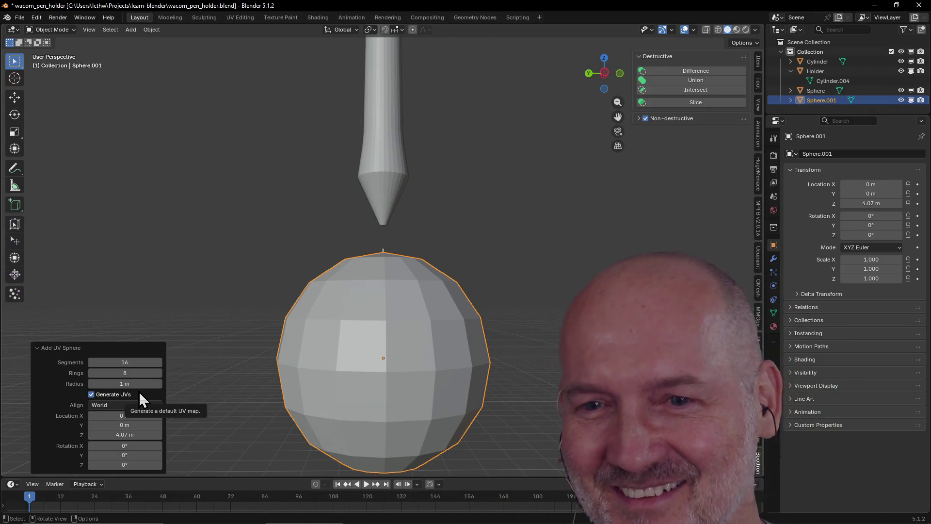
pyautogui.scroll(2, 334, 390)
pyautogui.moveTo(333, 397)
pyautogui.mouseDown(button='middle')
pyautogui.moveTo(335, 405)
pyautogui.moveTo(339, 387)
pyautogui.mouseUp(button='middle')
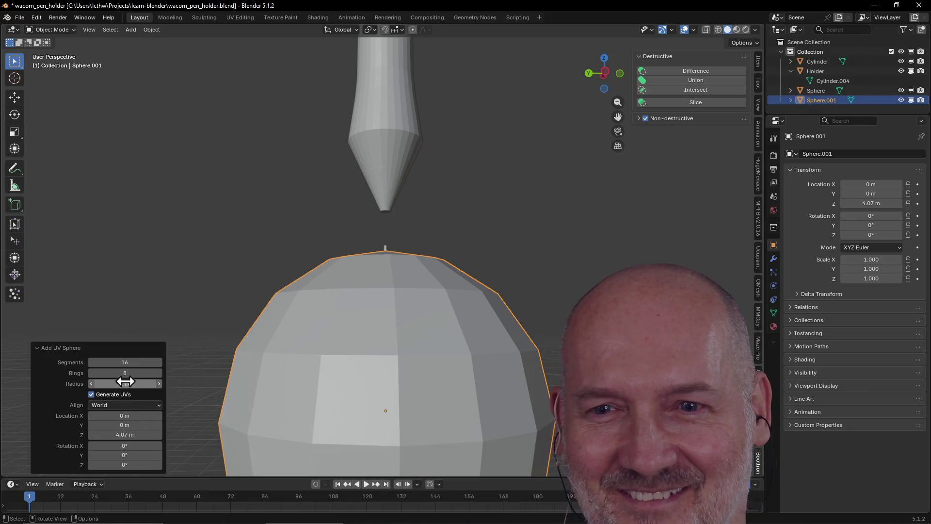
# - Set the sphere radius to 0.01 m, frame it, and lift it to Z 5.06 m
pyautogui.moveTo(125, 383); pyautogui.dragTo(124, 384)
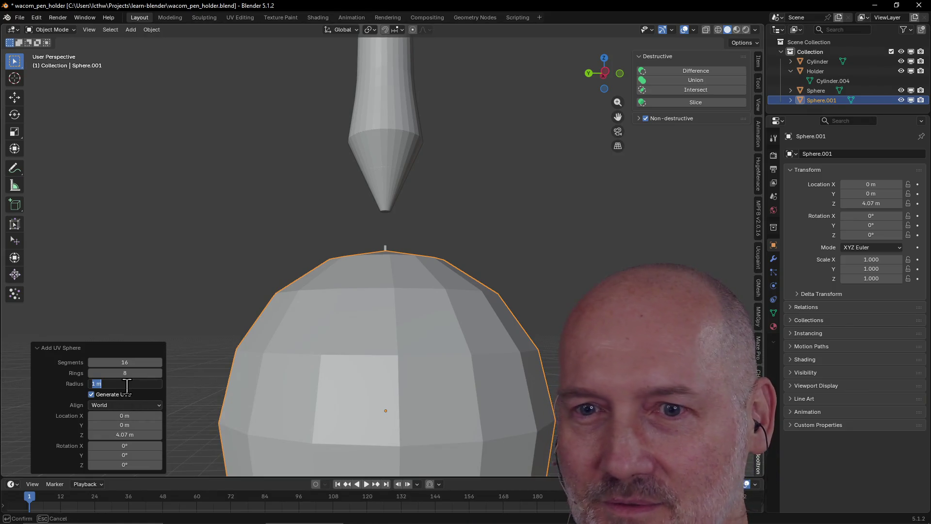
pyautogui.write('0.01')
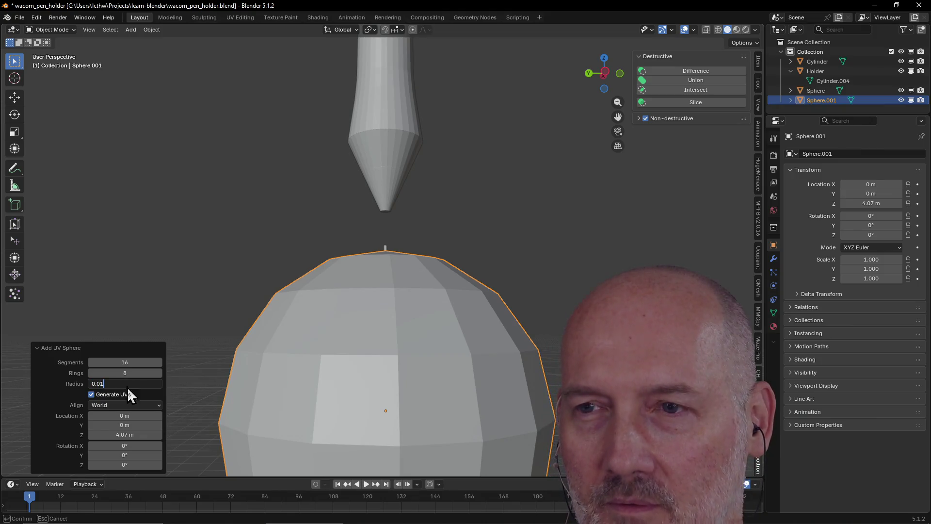
pyautogui.press('Return')
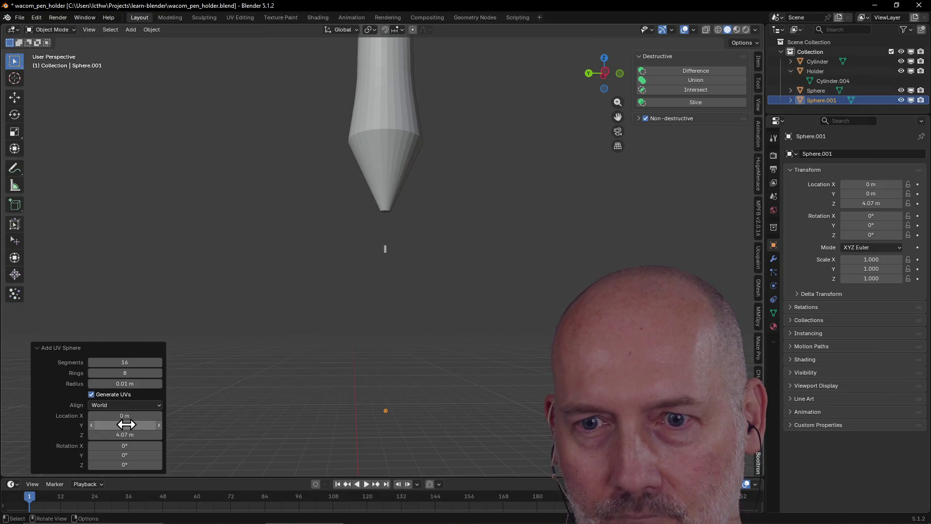
pyautogui.moveTo(124, 434); pyautogui.dragTo(125, 434)
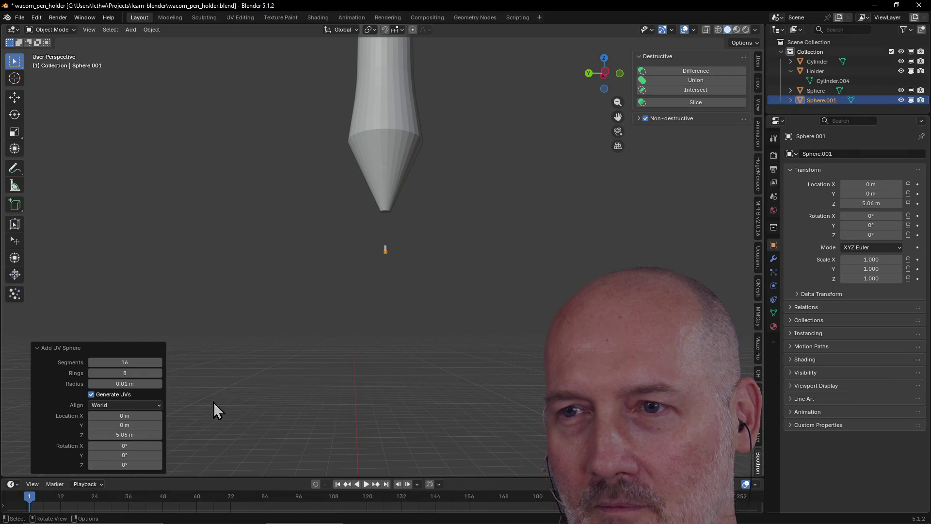
pyautogui.press('KP_Decimal')
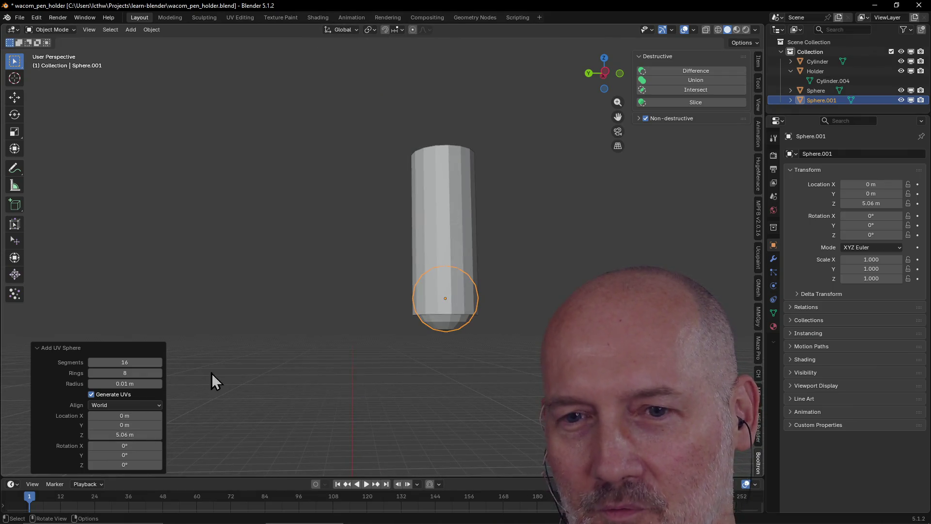
pyautogui.moveTo(125, 435); pyautogui.dragTo(124, 435)
pyautogui.click(141, 435)
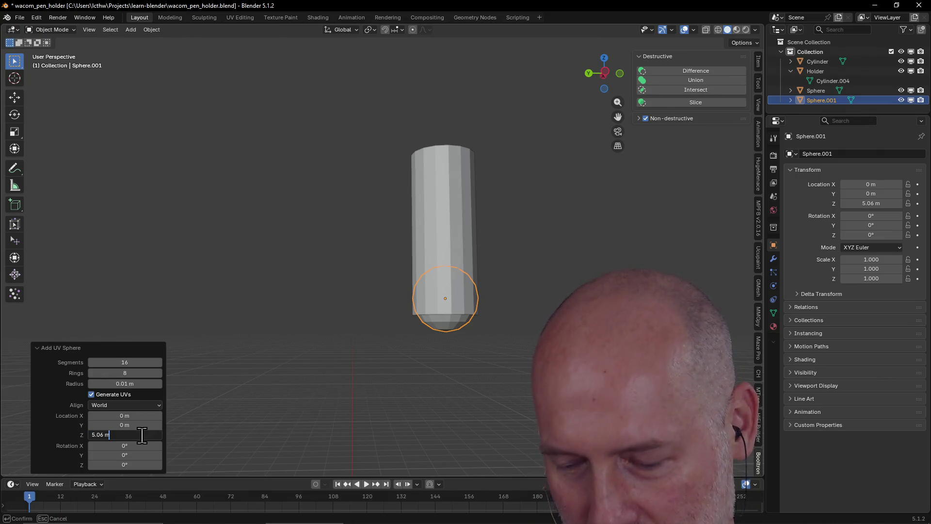
# - Step the sphere's Z location through 5.03 and 5.04 up to 5.05 m
pyautogui.press('Return')
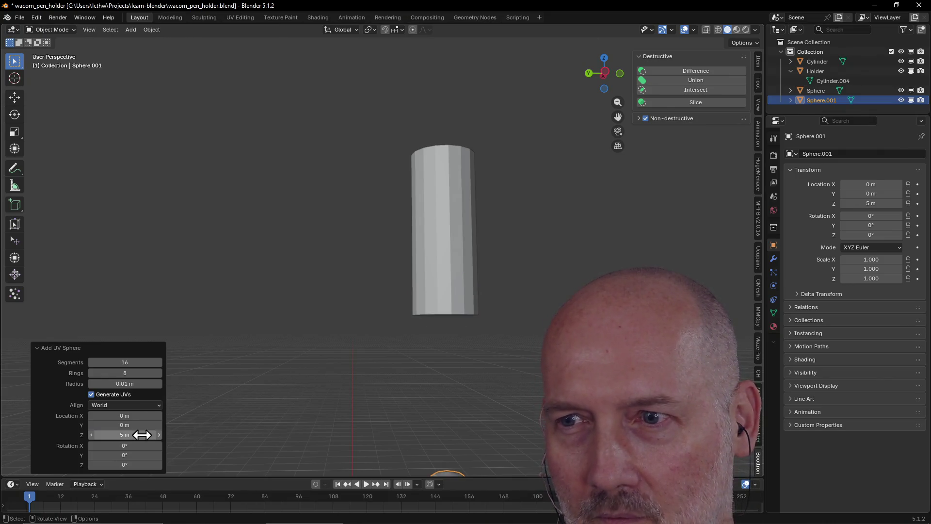
pyautogui.click(142, 435)
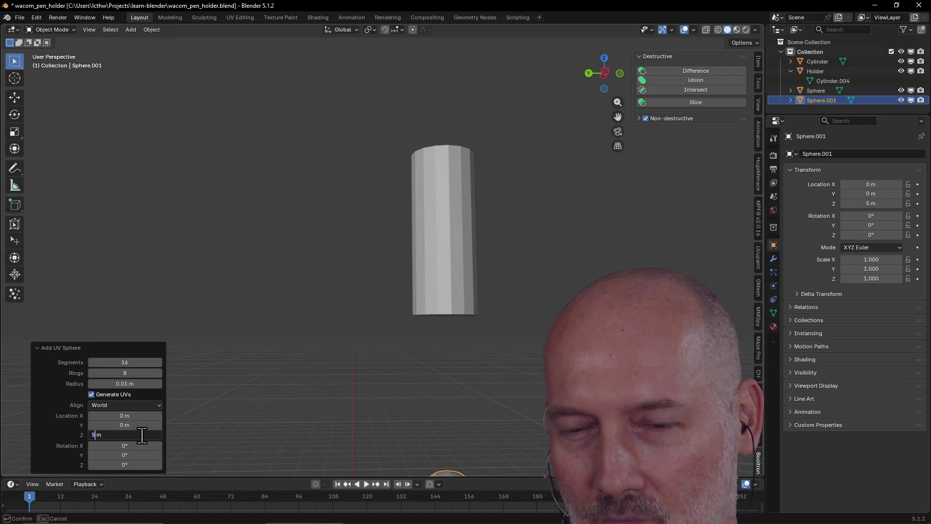
pyautogui.write('.03')
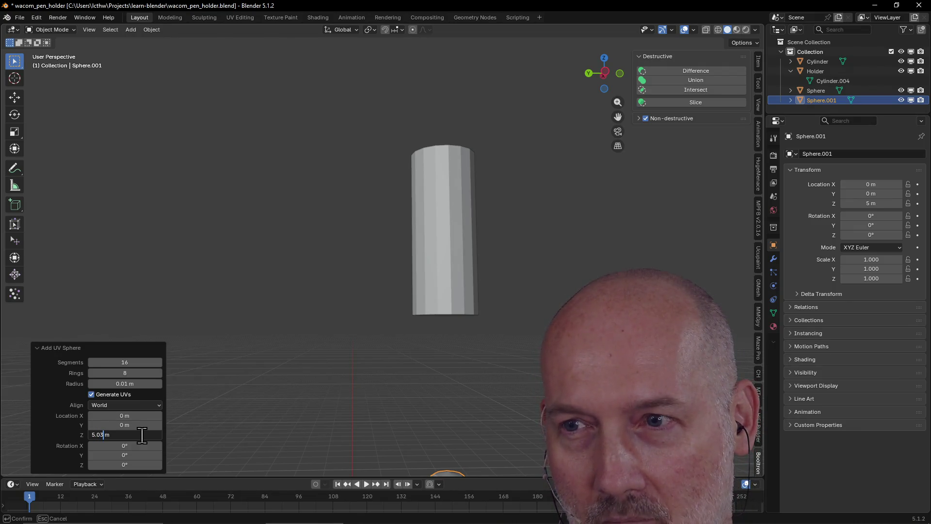
pyautogui.press('Return')
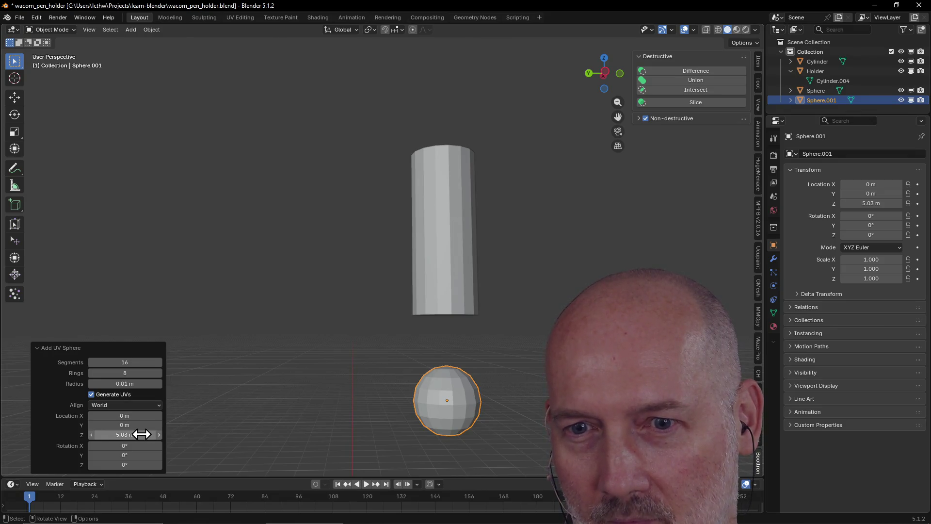
pyautogui.click(141, 434)
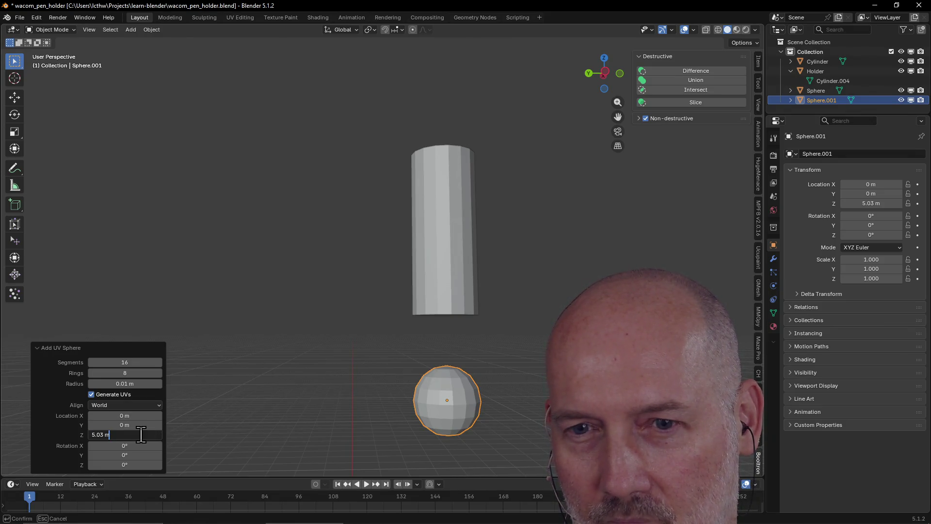
pyautogui.write('4')
pyautogui.press('Return')
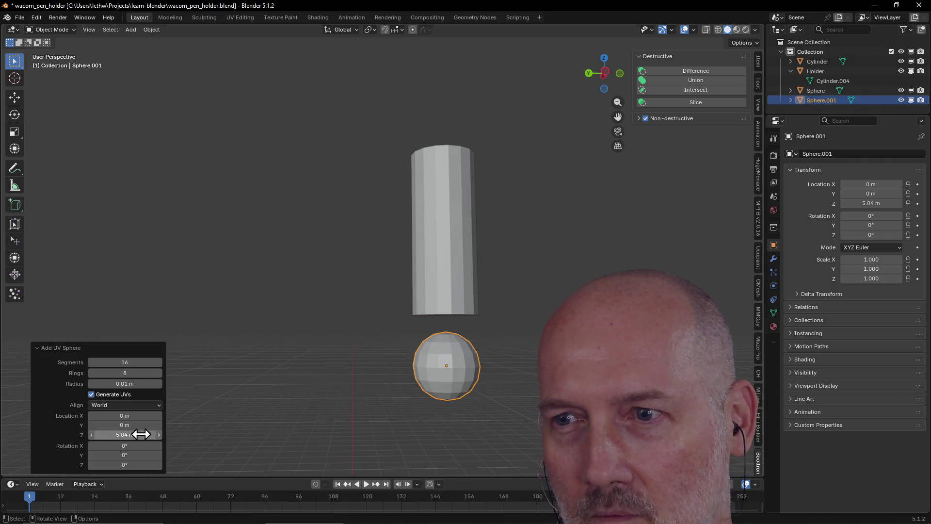
pyautogui.click(141, 434)
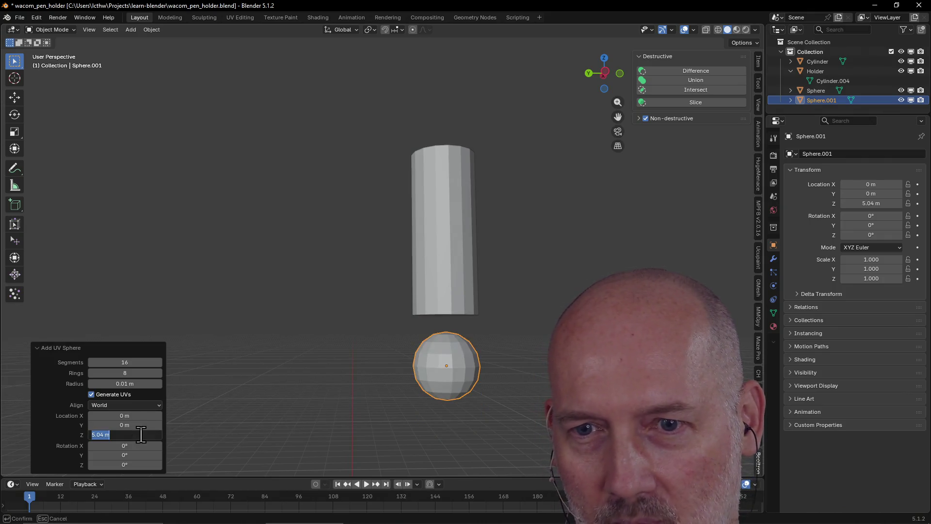
pyautogui.press('BackSpace')
pyautogui.write('5')
pyautogui.press('Return')
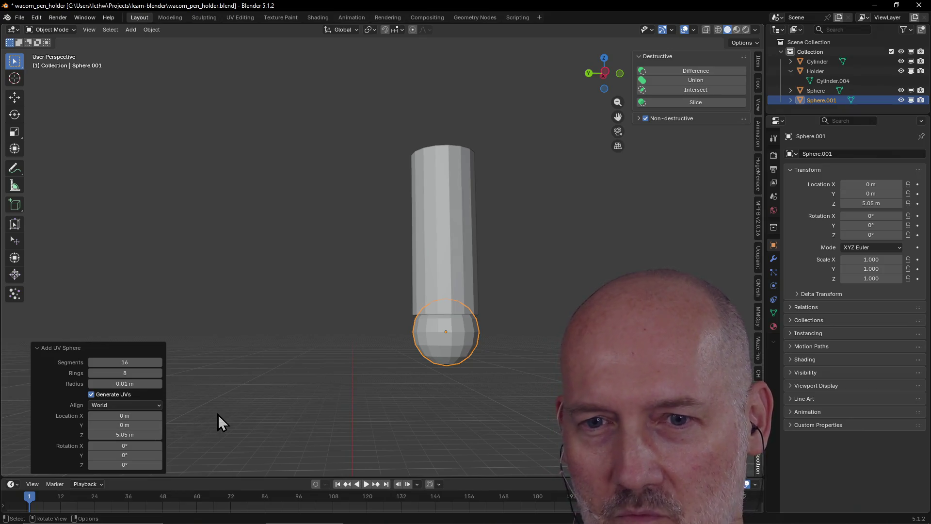
# - Fine-tune the sphere's Z from 5.052 to 5.055 m so it caps the cylinder
pyautogui.click(141, 434)
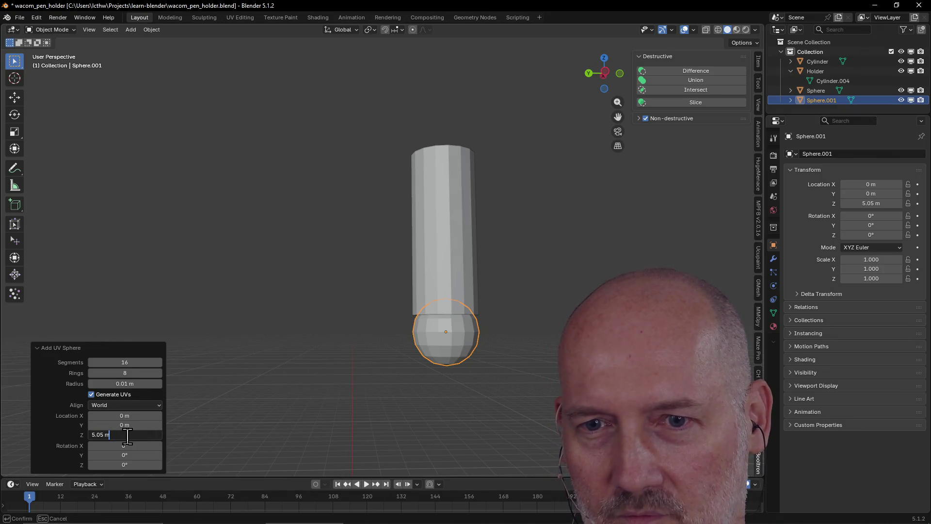
pyautogui.write('2')
pyautogui.press('Return')
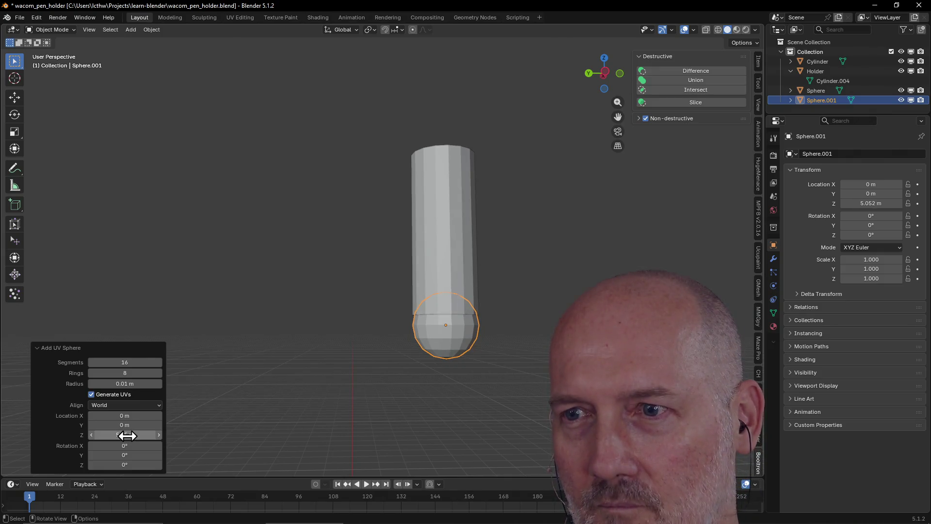
pyautogui.click(127, 436)
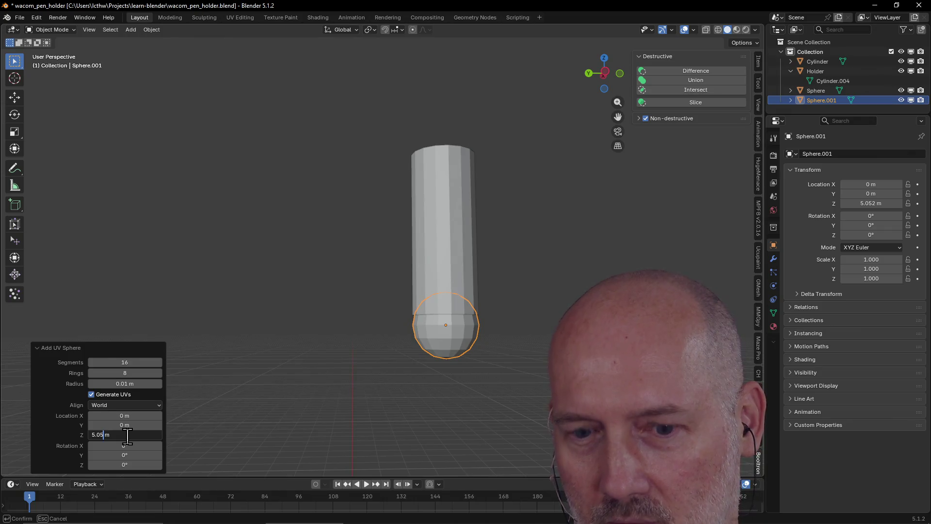
pyautogui.write('3')
pyautogui.press('Return')
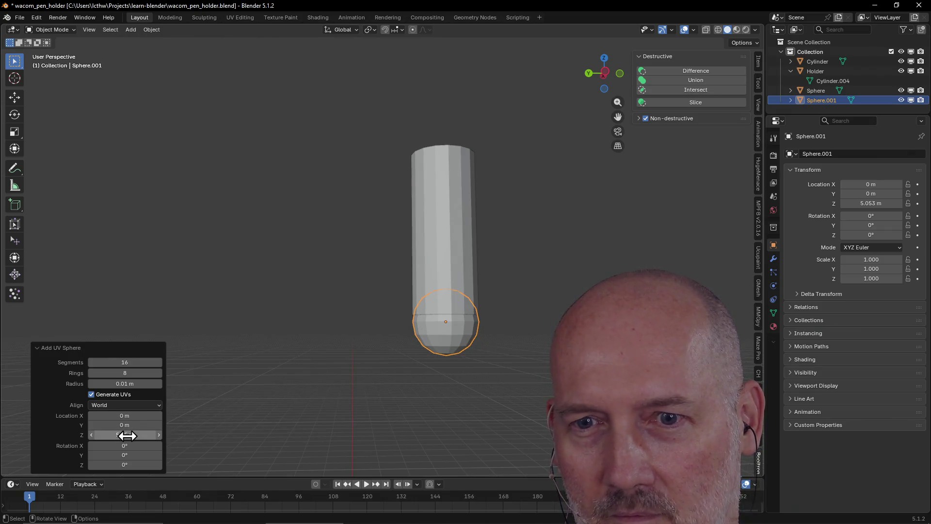
pyautogui.click(127, 435)
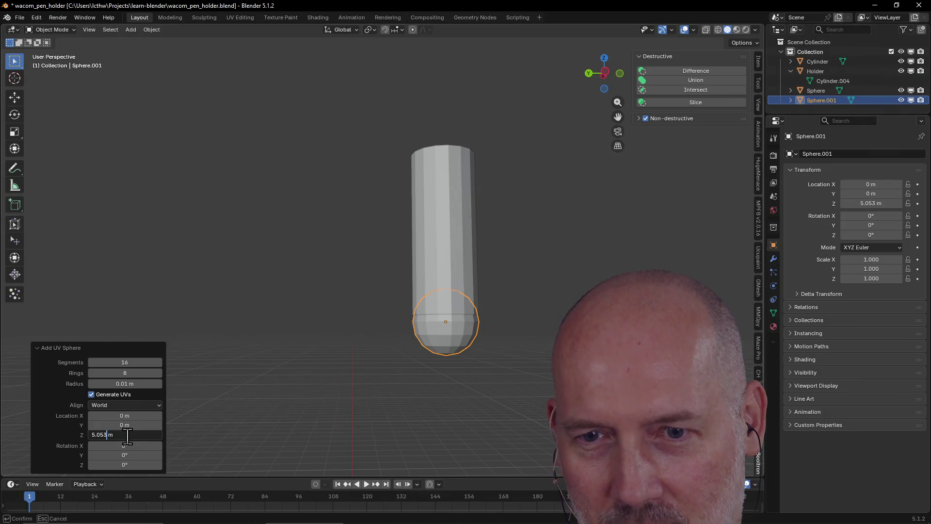
pyautogui.write('4')
pyautogui.press('Return')
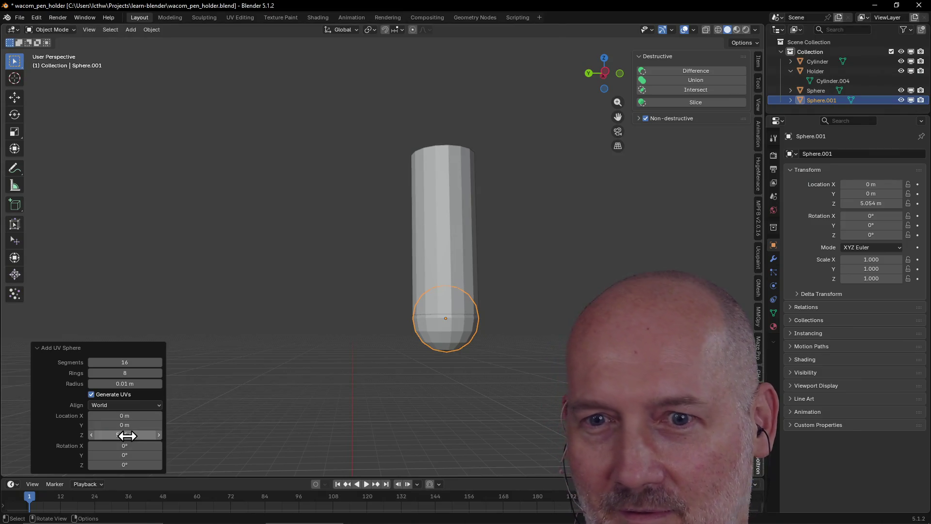
pyautogui.click(127, 436)
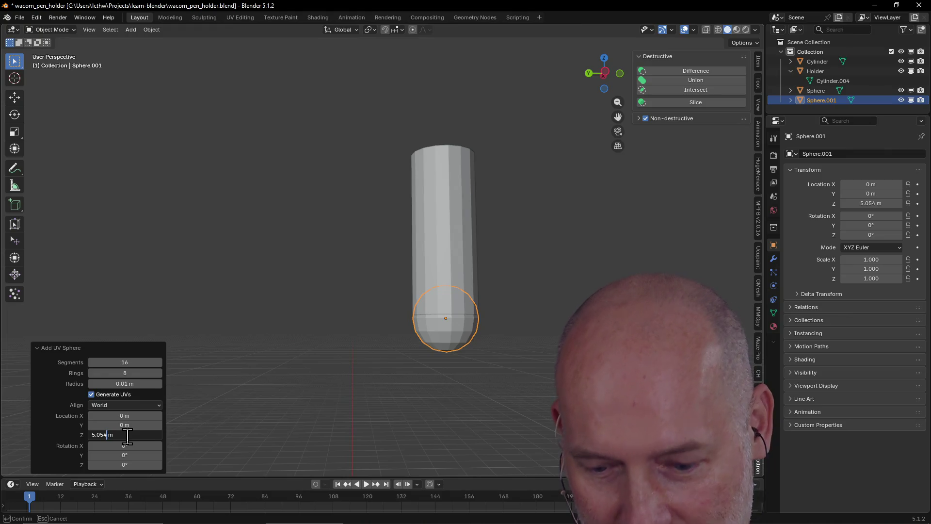
pyautogui.write('5')
pyautogui.press('Return')
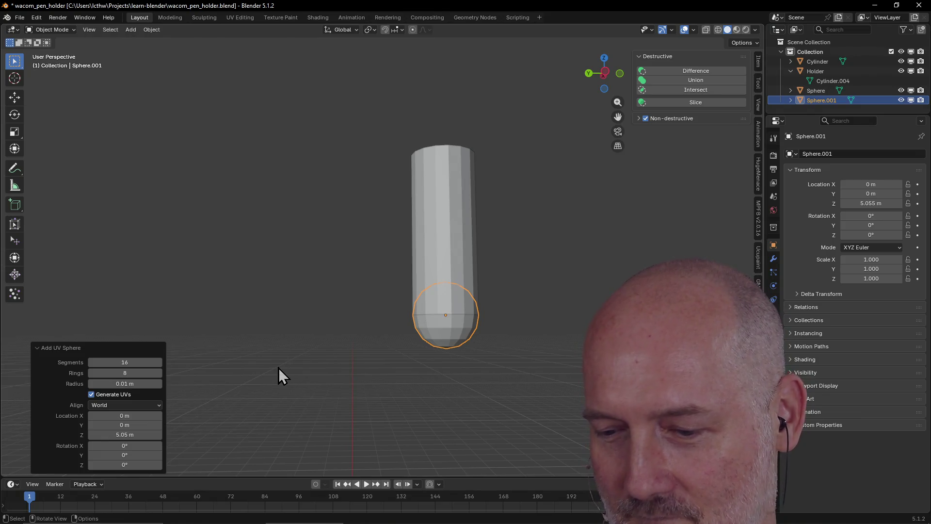
pyautogui.click(278, 368)
# - Union the Cylinder and Sphere.001 into one capsule-shaped peg with the Destructive boolean
pyautogui.click(455, 293)
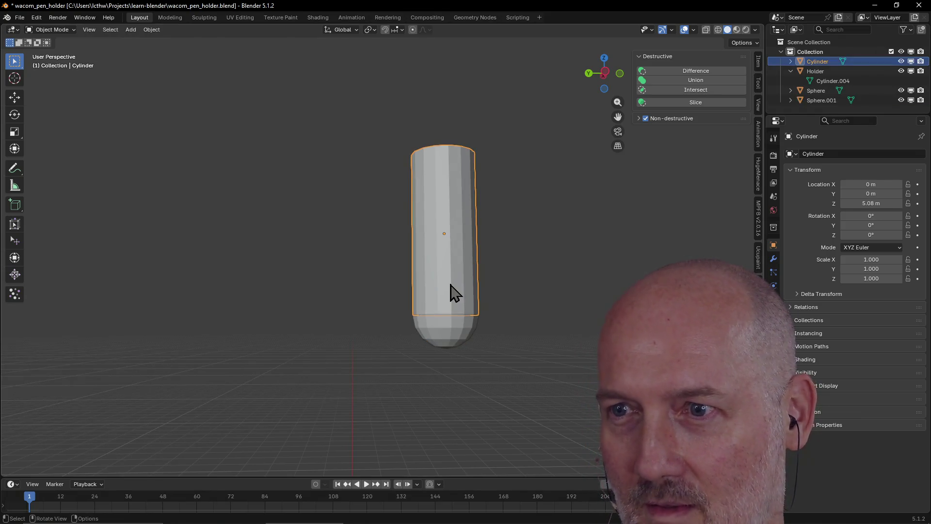
pyautogui.keyDown('shift'); pyautogui.click(449, 337); pyautogui.keyUp('shift')
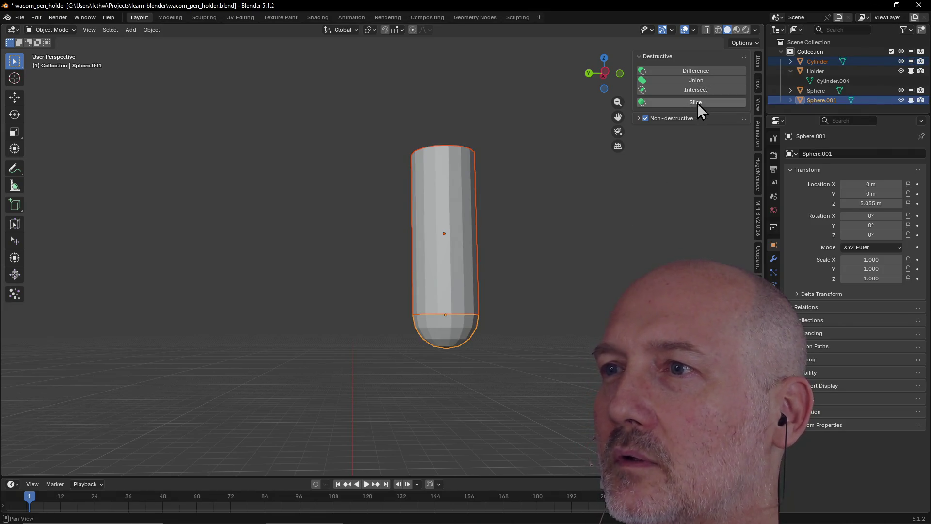
pyautogui.click(697, 80)
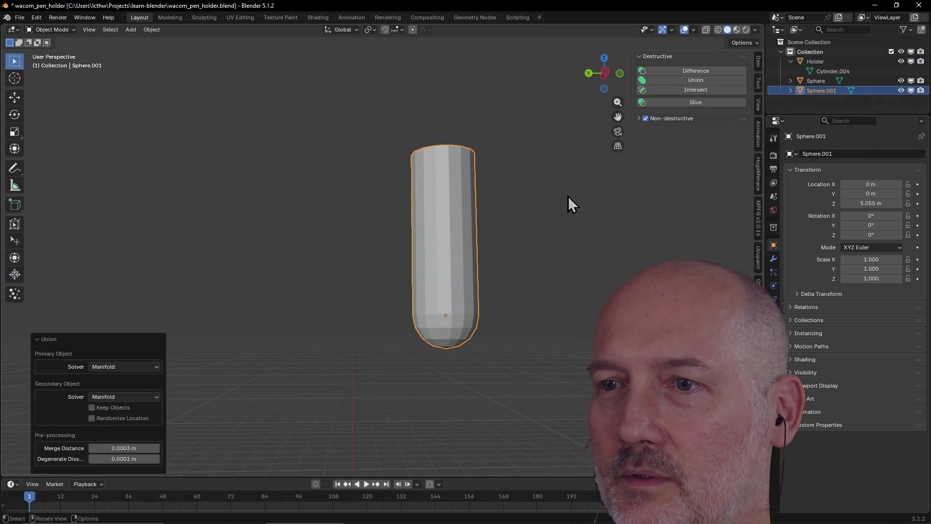
pyautogui.click(463, 277)
pyautogui.scroll(-8, 474, 243)
# - Move the capsule peg up 0.2272 m along Z to 5.2822 m, then frame it
pyautogui.moveTo(462, 253); pyautogui.dragTo(467, 265, button='middle')
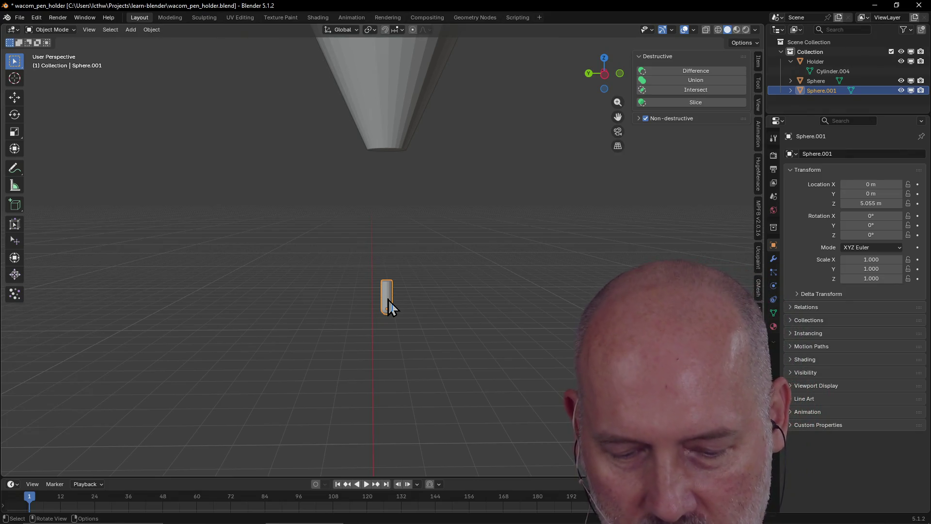
pyautogui.press('g')
pyautogui.press('z')
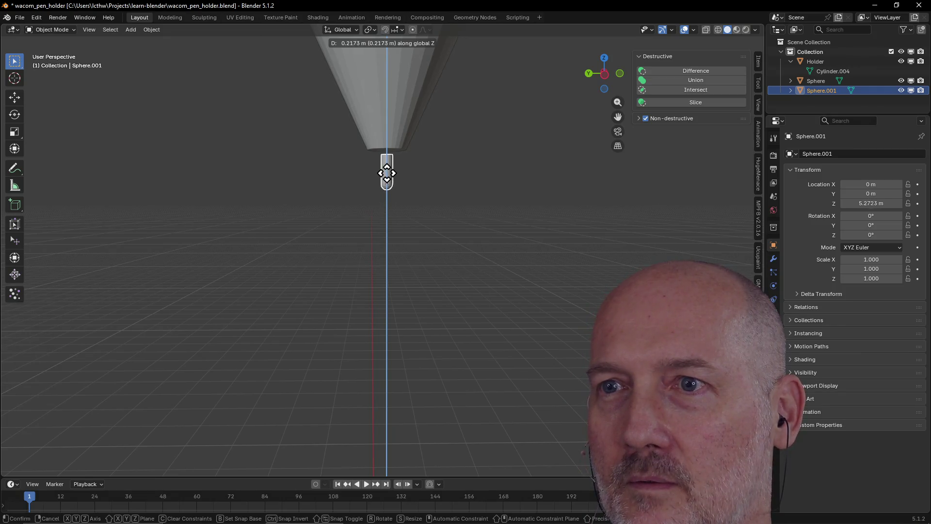
pyautogui.click(386, 168)
pyautogui.moveTo(392, 186)
pyautogui.mouseDown(button='middle')
pyautogui.moveTo(394, 140)
pyautogui.moveTo(393, 158)
pyautogui.mouseUp(button='middle')
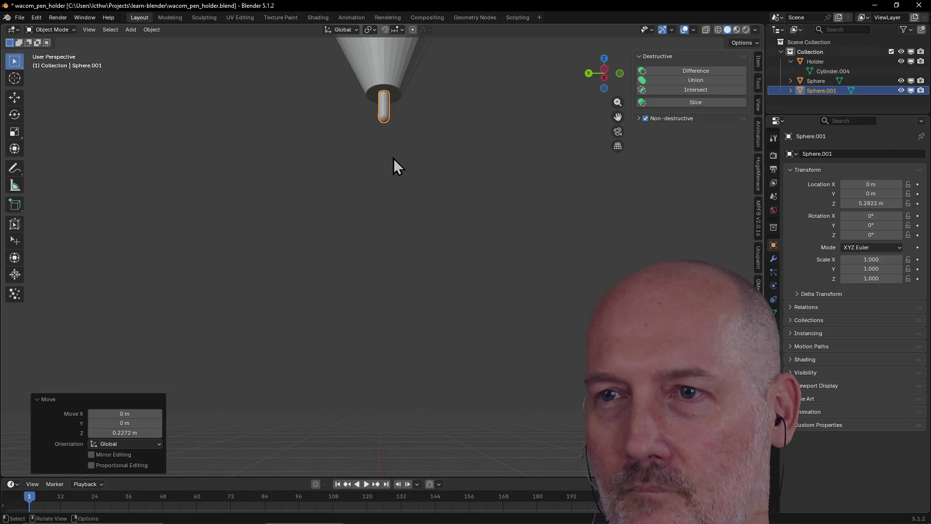
pyautogui.press('`')
pyautogui.click(455, 190)
pyautogui.scroll(-5, 454, 191)
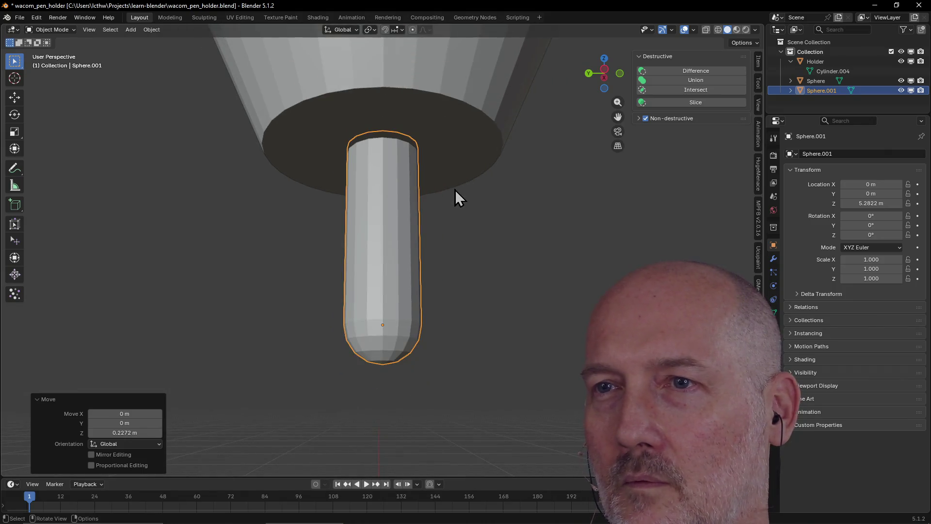
pyautogui.moveTo(452, 192)
pyautogui.mouseDown(button='middle')
pyautogui.moveTo(450, 225)
pyautogui.moveTo(448, 191)
pyautogui.moveTo(448, 213)
pyautogui.mouseUp(button='middle')
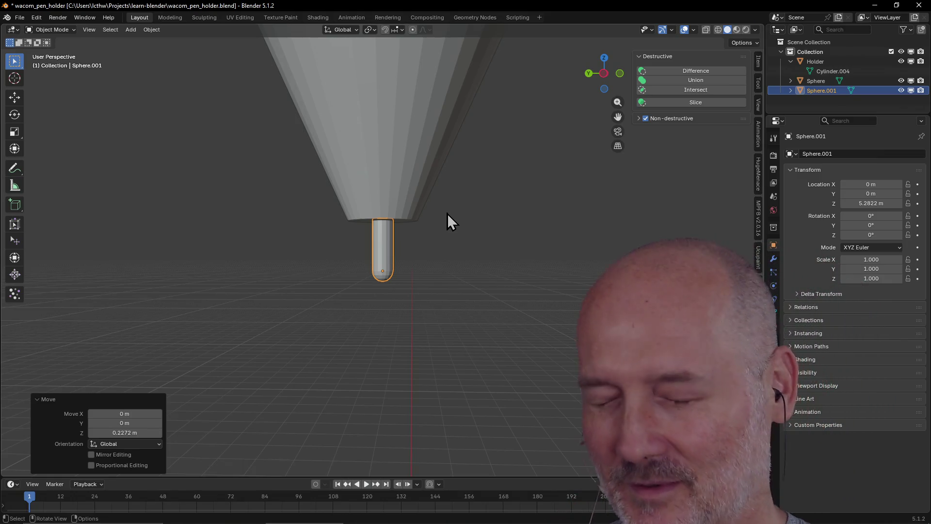
pyautogui.scroll(-2, 447, 213)
pyautogui.scroll(-3, 447, 214)
pyautogui.moveTo(447, 213)
pyautogui.mouseDown(button='middle')
pyautogui.moveTo(417, 256)
pyautogui.moveTo(439, 197)
pyautogui.mouseUp(button='middle')
pyautogui.click(417, 256)
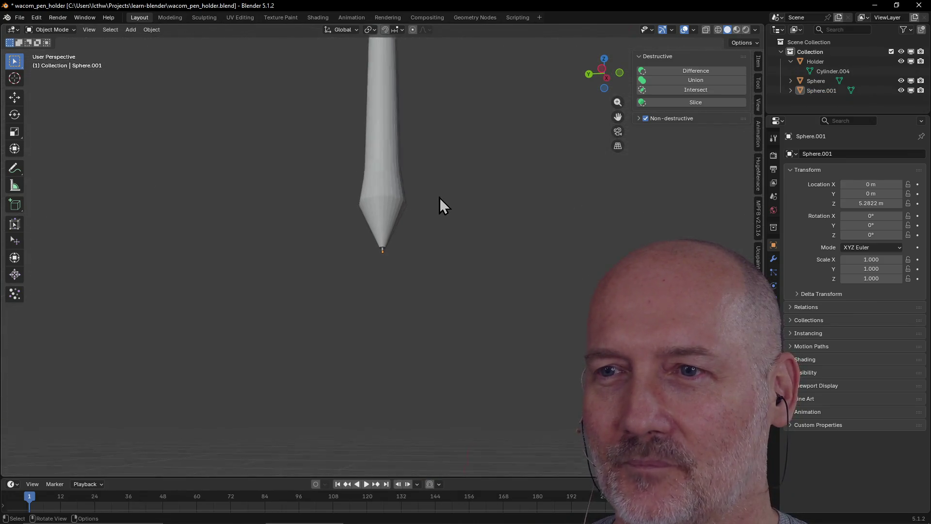
pyautogui.scroll(4, 439, 197)
pyautogui.scroll(2, 391, 261)
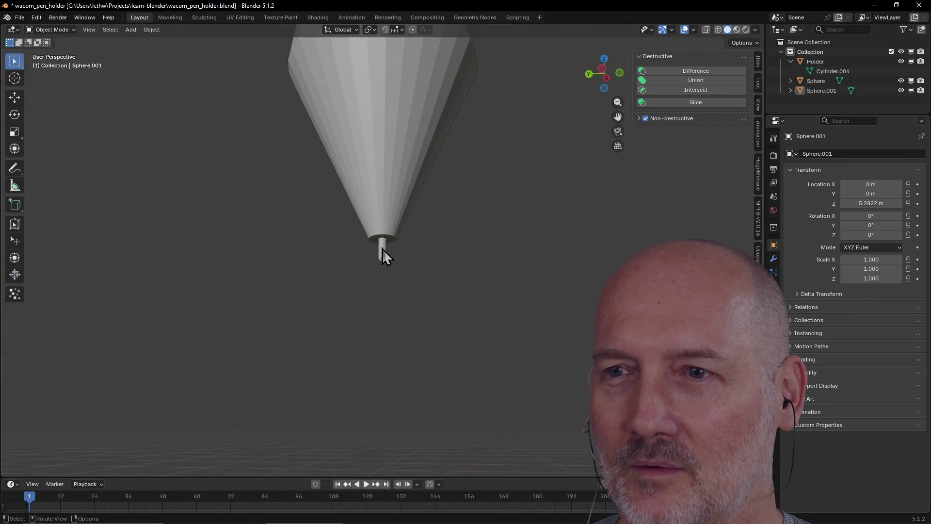
pyautogui.click(382, 249)
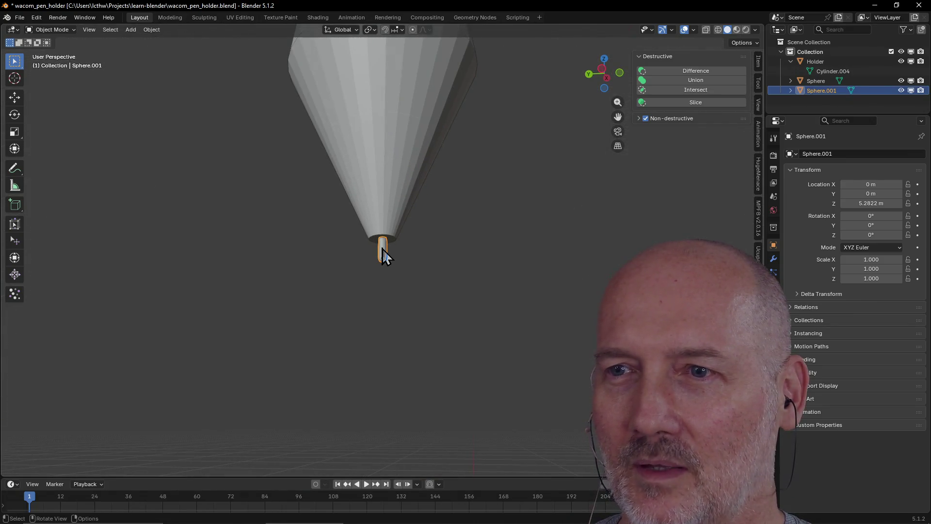
# - Merge the rounded tip rod into the Sphere pen object with a Union
pyautogui.keyDown('shift'); pyautogui.click(391, 220); pyautogui.keyUp('shift')
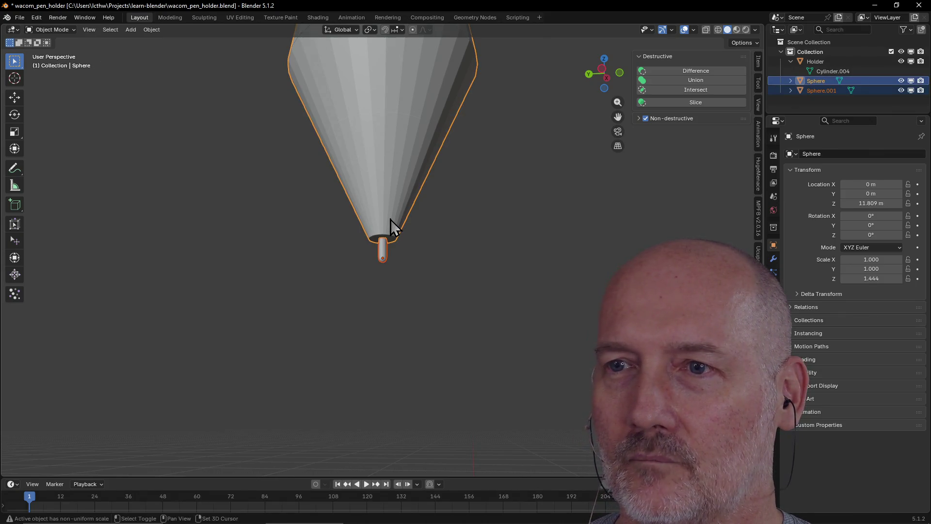
pyautogui.click(702, 80)
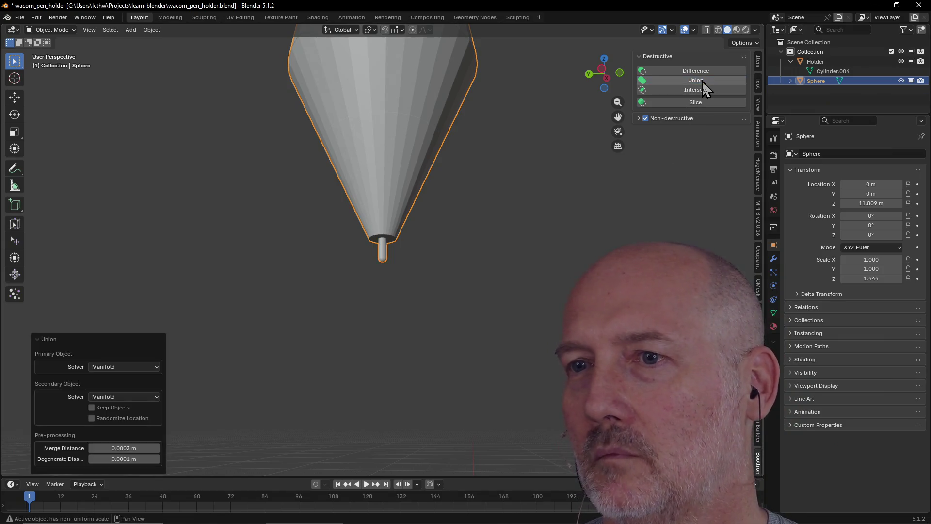
pyautogui.click(528, 202)
pyautogui.scroll(-8, 504, 233)
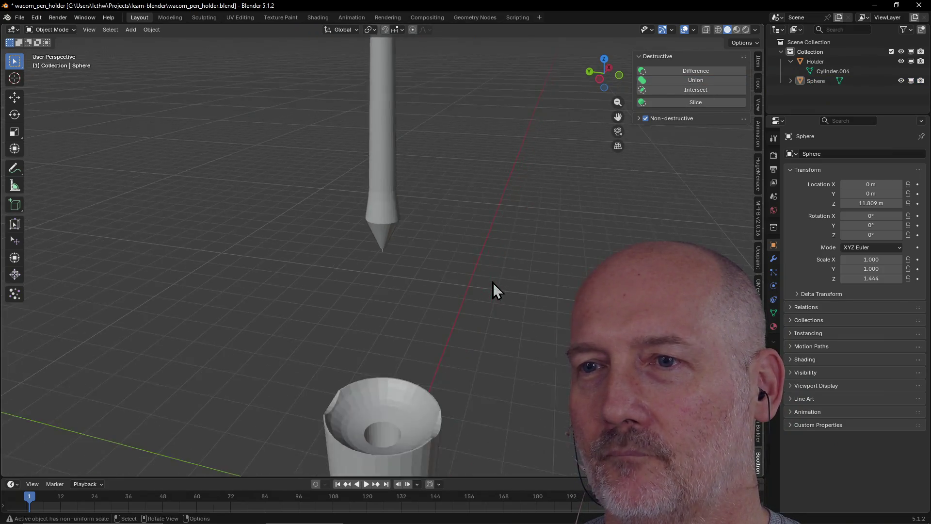
# - Orbit to the pen tip, select the Sphere pen, and frame it with Home
pyautogui.moveTo(493, 282)
pyautogui.mouseDown(button='middle')
pyautogui.moveTo(361, 276)
pyautogui.moveTo(449, 261)
pyautogui.mouseUp(button='middle')
pyautogui.scroll(5, 447, 299)
pyautogui.moveTo(448, 298); pyautogui.dragTo(470, 246, button='middle')
pyautogui.scroll(3, 470, 246)
pyautogui.scroll(6, 470, 247)
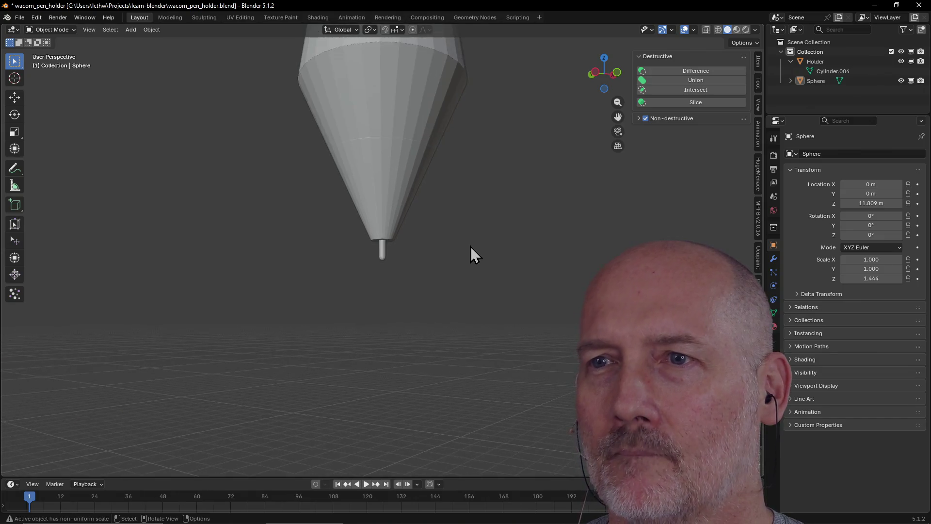
pyautogui.moveTo(436, 197)
pyautogui.mouseDown(button='middle')
pyautogui.moveTo(488, 167)
pyautogui.moveTo(485, 220)
pyautogui.moveTo(377, 234)
pyautogui.mouseUp(button='middle')
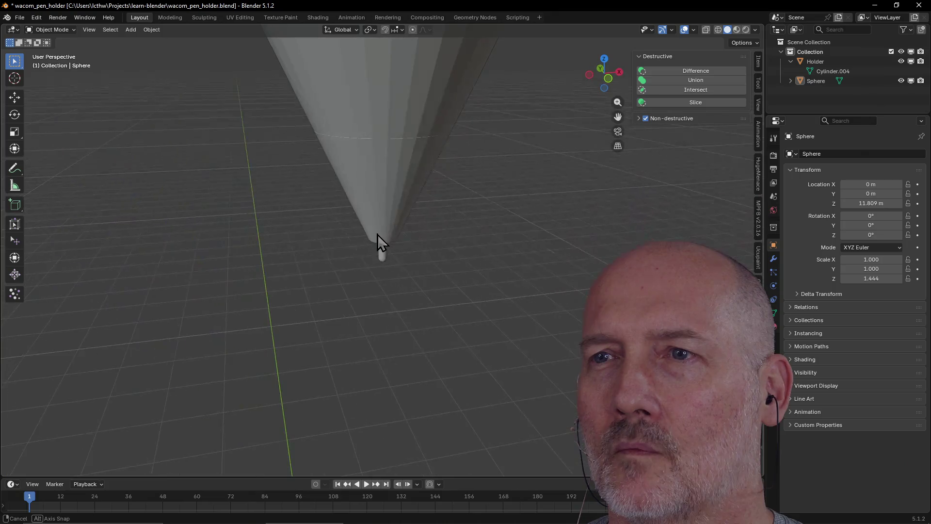
pyautogui.click(400, 132)
pyautogui.press('Home')
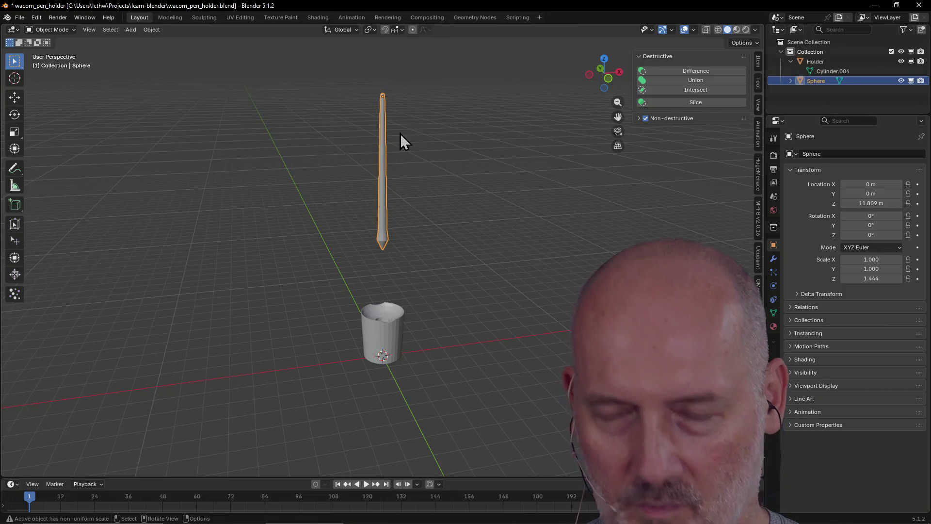
# - Lower the pen about 3.05 m along Z to 8.7582 m
pyautogui.press('g')
pyautogui.press('z')
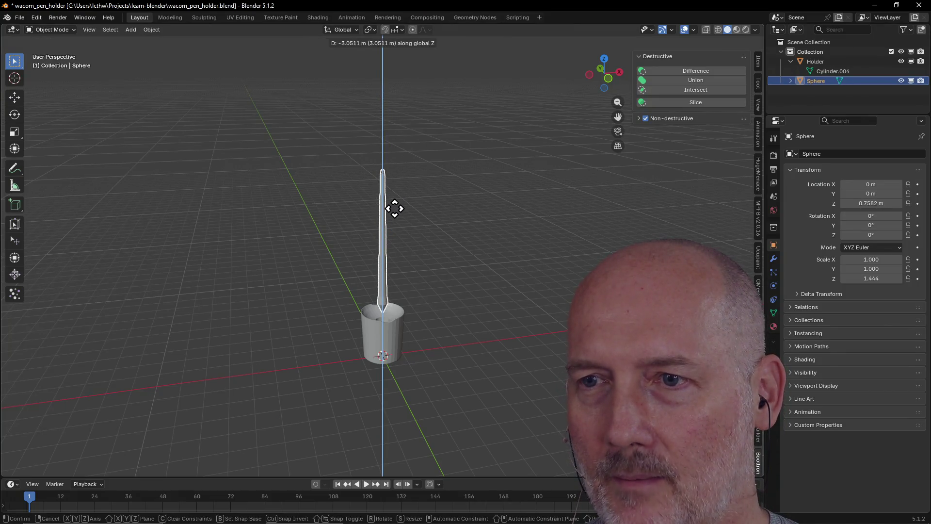
pyautogui.click(394, 209)
pyautogui.click(408, 227)
# - Orbit and zoom to see the pen upright in the cup, then select the pen
pyautogui.moveTo(409, 239)
pyautogui.mouseDown(button='middle')
pyautogui.moveTo(517, 228)
pyautogui.moveTo(472, 291)
pyautogui.mouseUp(button='middle')
pyautogui.scroll(6, 472, 291)
pyautogui.moveTo(418, 256)
pyautogui.mouseDown(button='middle')
pyautogui.moveTo(395, 286)
pyautogui.moveTo(400, 343)
pyautogui.moveTo(374, 285)
pyautogui.moveTo(314, 341)
pyautogui.moveTo(378, 369)
pyautogui.moveTo(514, 362)
pyautogui.moveTo(572, 317)
pyautogui.mouseUp(button='middle')
pyautogui.scroll(3, 404, 365)
pyautogui.moveTo(405, 365)
pyautogui.mouseDown(button='middle')
pyautogui.moveTo(387, 431)
pyautogui.moveTo(297, 397)
pyautogui.mouseUp(button='middle')
pyautogui.scroll(-3, 297, 397)
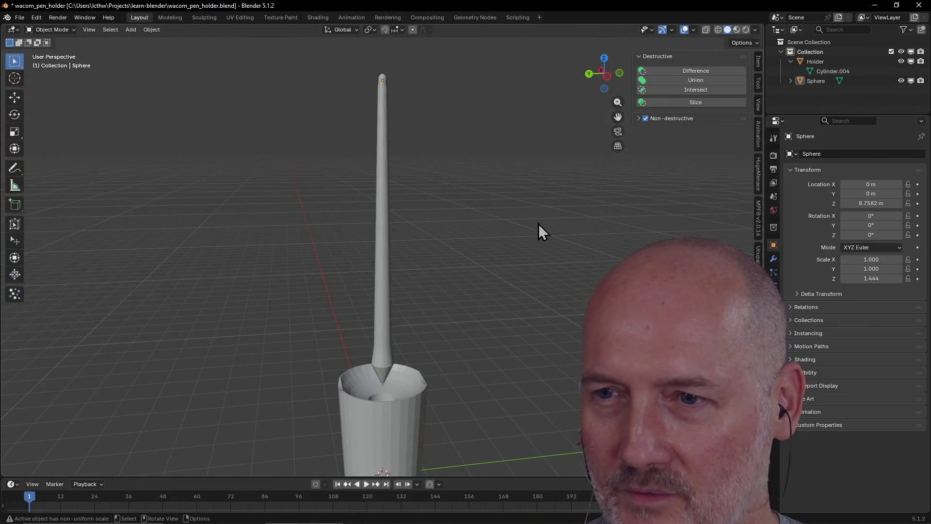
pyautogui.scroll(3, 539, 223)
pyautogui.moveTo(539, 223)
pyautogui.mouseDown(button='middle')
pyautogui.moveTo(513, 269)
pyautogui.moveTo(362, 410)
pyautogui.mouseUp(button='middle')
pyautogui.scroll(2, 415, 353)
pyautogui.scroll(3, 362, 409)
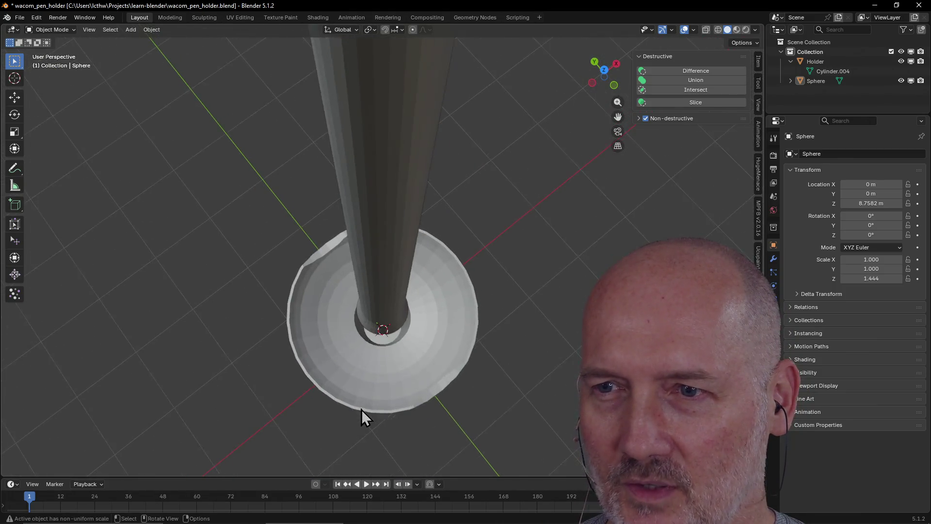
pyautogui.scroll(5, 362, 409)
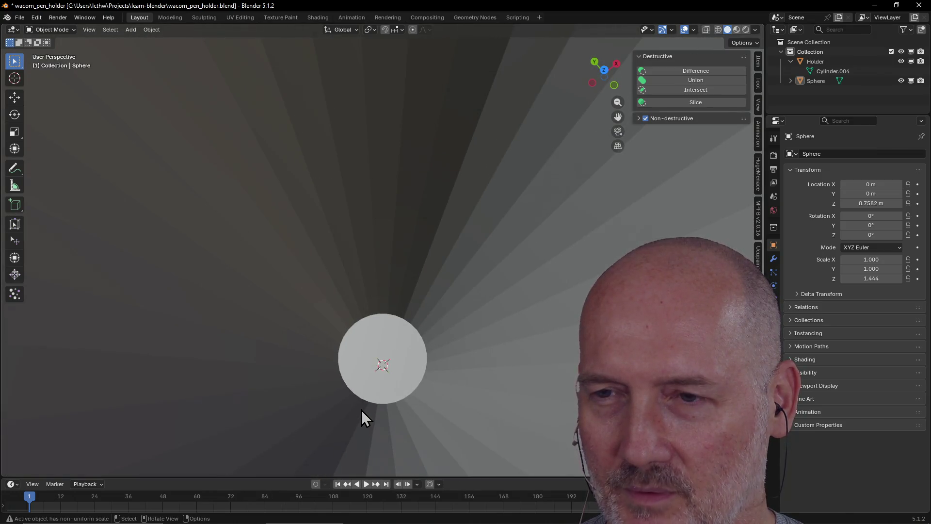
pyautogui.moveTo(362, 410); pyautogui.dragTo(350, 428, button='middle')
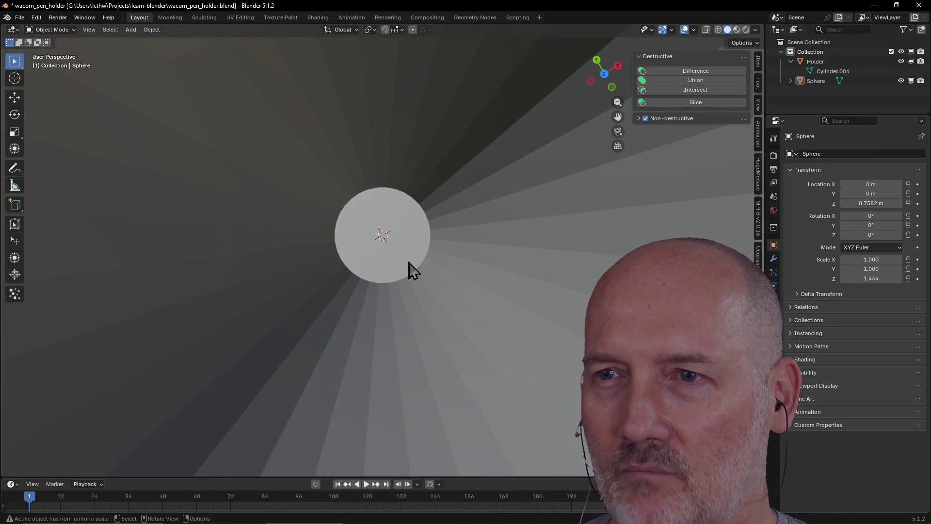
pyautogui.click(398, 248)
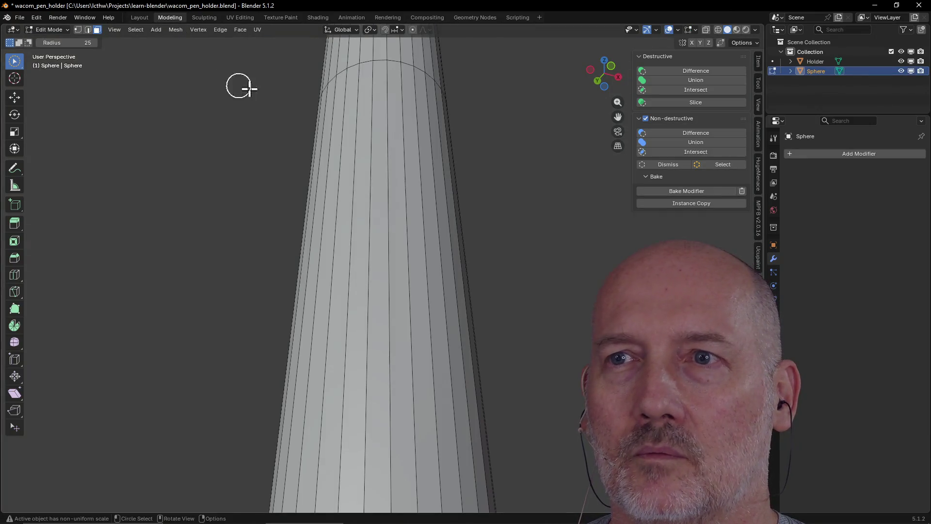
# - Inspect the pen's underside in Edit Mode, selecting and then deselecting its bottom cap face
pyautogui.moveTo(271, 97)
pyautogui.mouseDown(button='middle')
pyautogui.moveTo(257, 296)
pyautogui.moveTo(266, 241)
pyautogui.moveTo(390, 269)
pyautogui.mouseUp(button='middle')
pyautogui.click(390, 270)
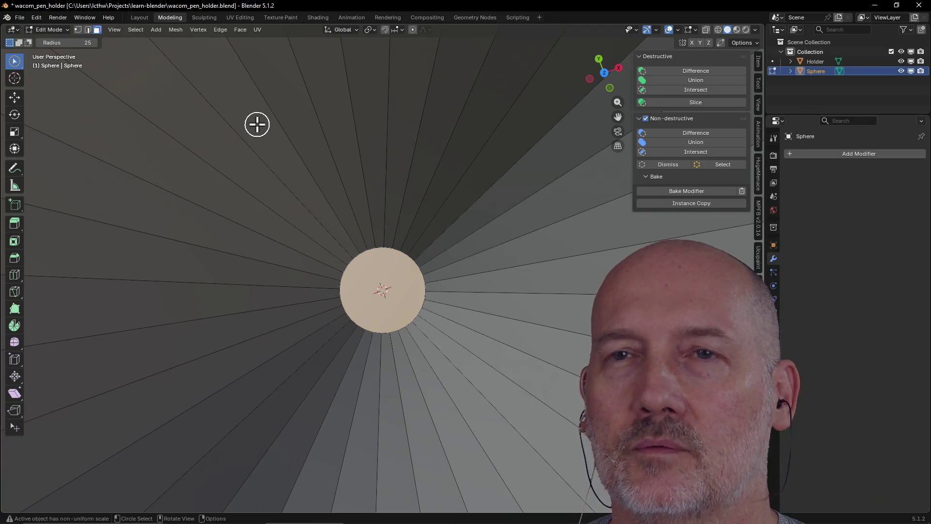
pyautogui.press('`')
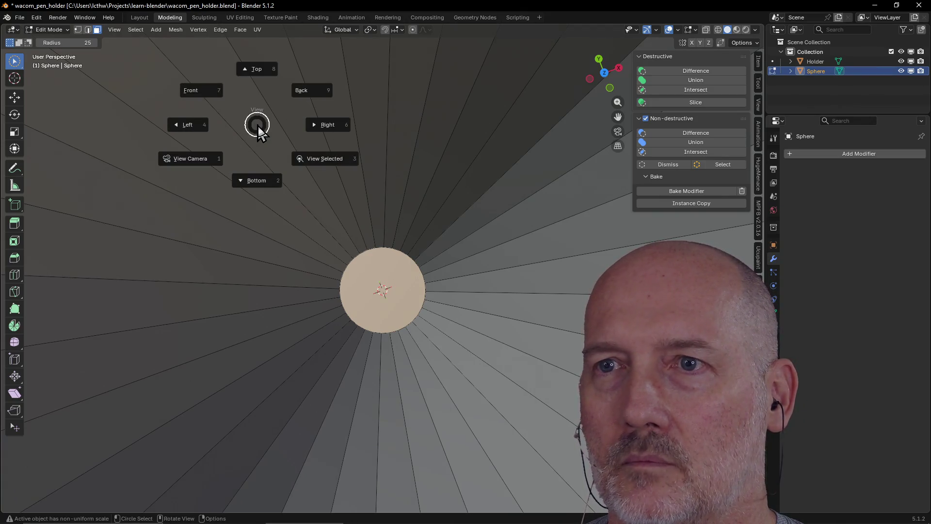
pyautogui.press('Escape')
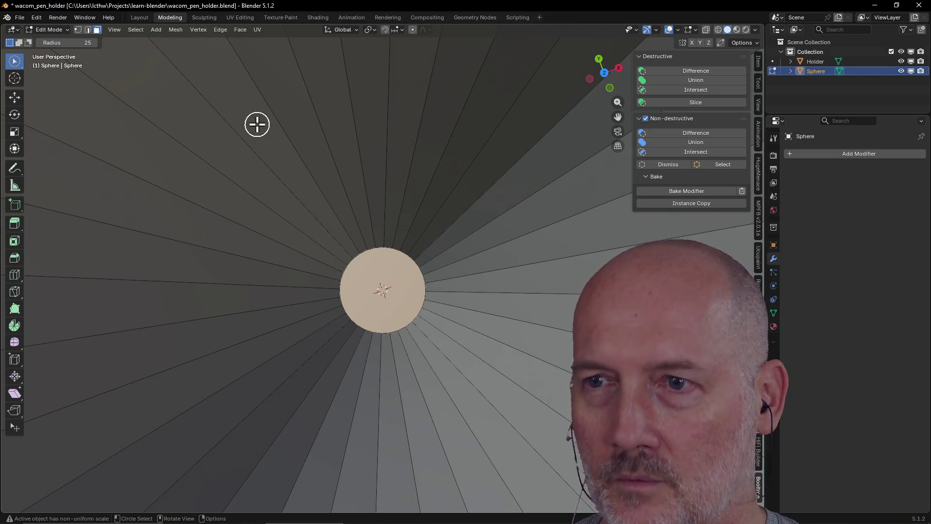
pyautogui.rightClick(257, 124)
pyautogui.click(234, 148)
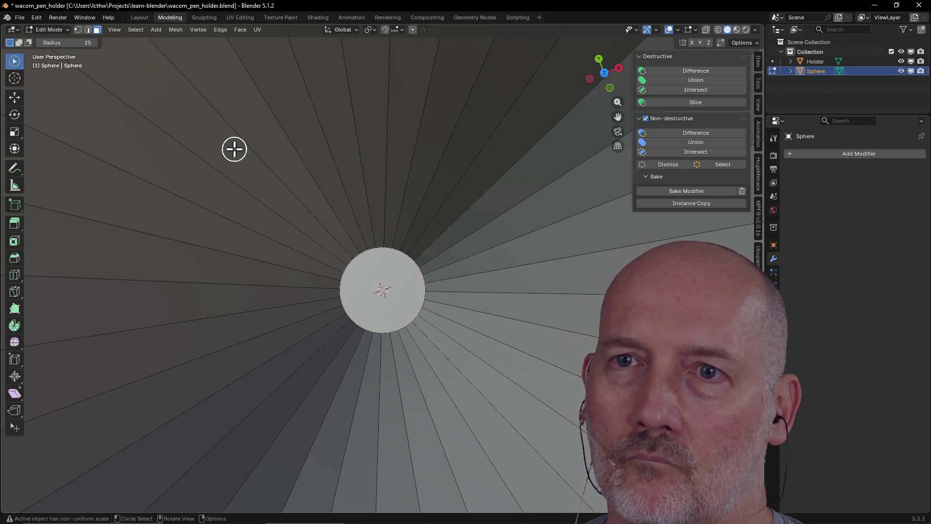
pyautogui.moveTo(374, 254)
pyautogui.mouseDown(button='middle')
pyautogui.moveTo(430, 218)
pyautogui.moveTo(405, 251)
pyautogui.moveTo(412, 214)
pyautogui.moveTo(399, 267)
pyautogui.mouseUp(button='middle')
# - Delete the selected bottom cap faces and orbit around the resulting hole at the pole
pyautogui.press('x')
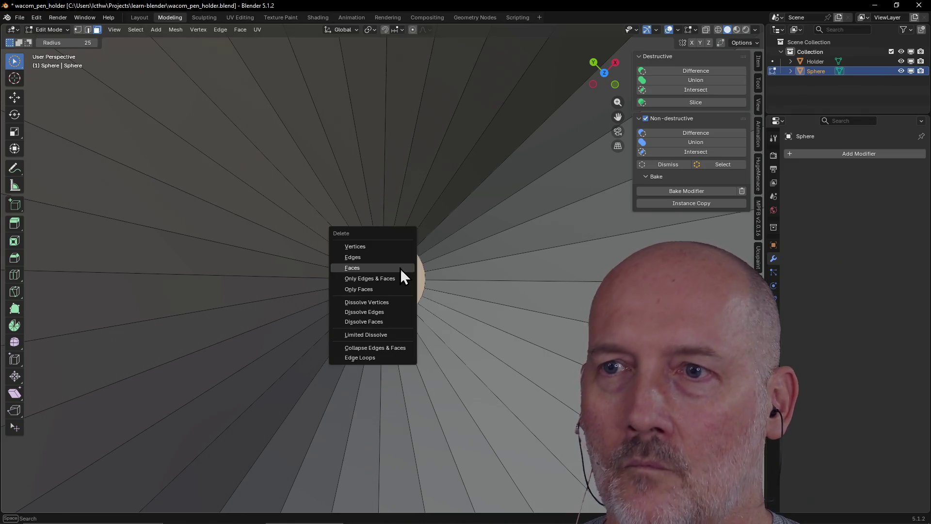
pyautogui.click(399, 267)
pyautogui.moveTo(399, 267)
pyautogui.mouseDown(button='middle')
pyautogui.moveTo(384, 284)
pyautogui.moveTo(410, 198)
pyautogui.moveTo(397, 75)
pyautogui.moveTo(389, 121)
pyautogui.mouseUp(button='middle')
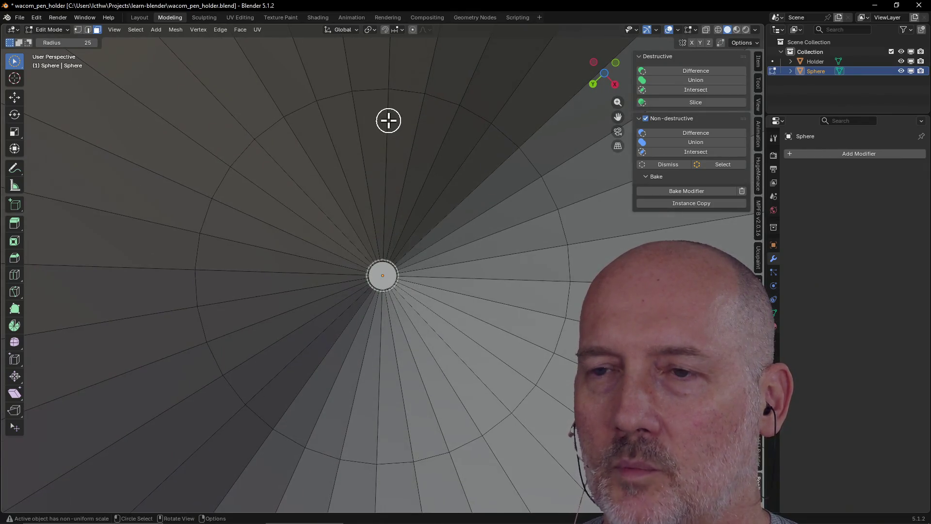
pyautogui.click(393, 279)
pyautogui.keyDown('ctrl'); pyautogui.moveTo(386, 279); pyautogui.dragTo(386, 273); pyautogui.keyUp('ctrl')
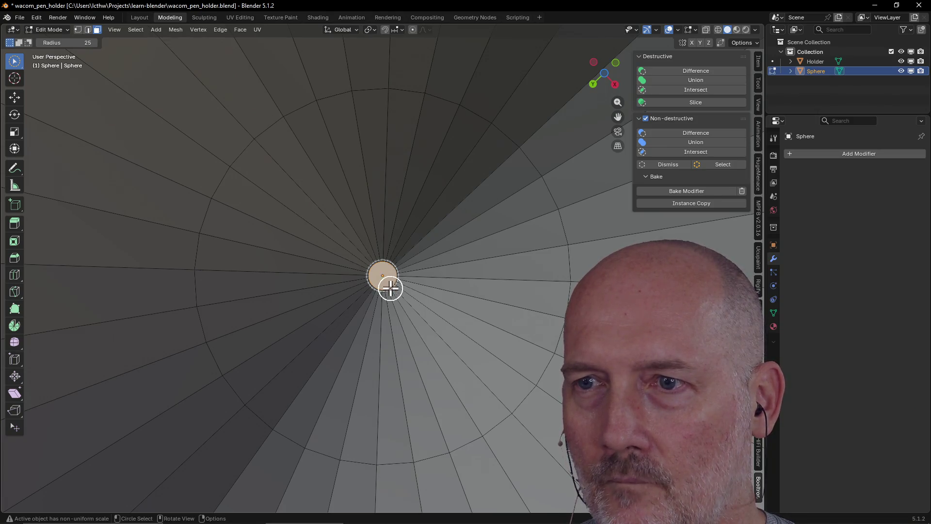
# - Frame the selected pole face and delete it
pyautogui.rightClick(386, 281)
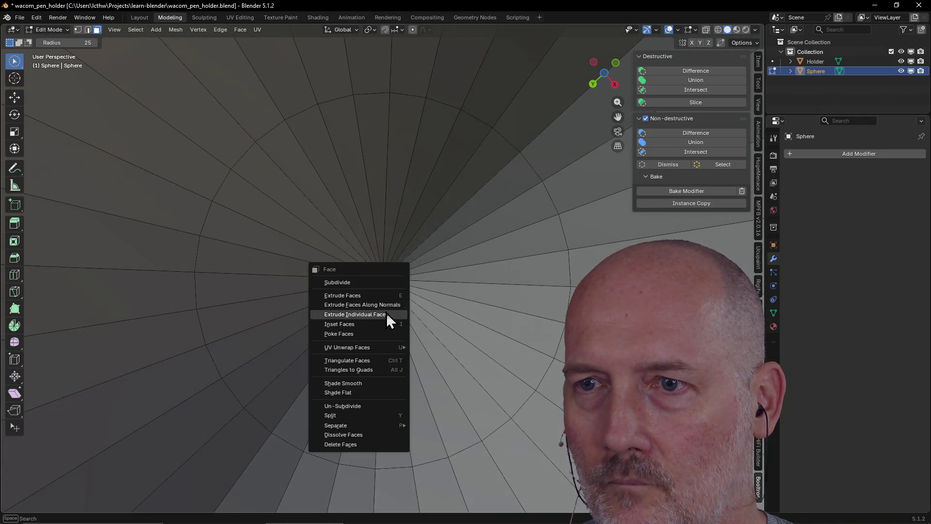
pyautogui.press('Escape')
pyautogui.press('c')
pyautogui.press('`')
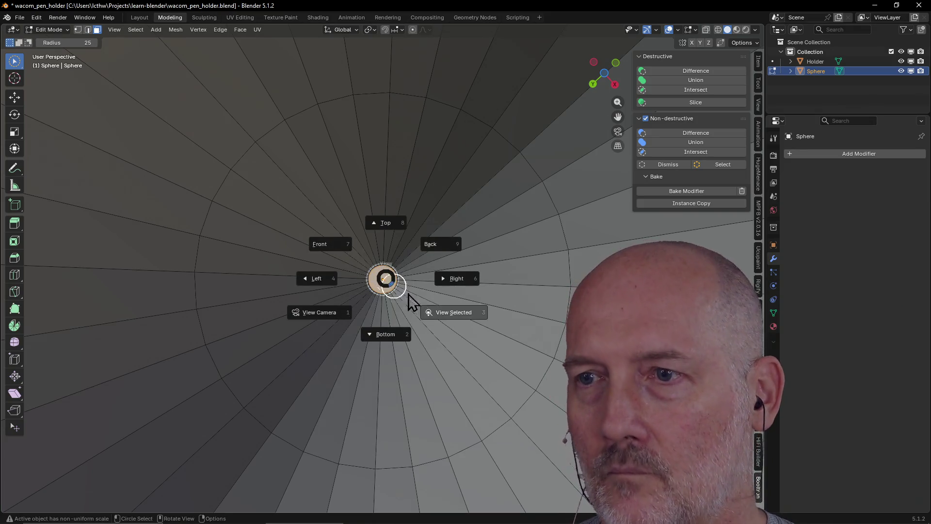
pyautogui.click(442, 311)
pyautogui.scroll(-3, 436, 310)
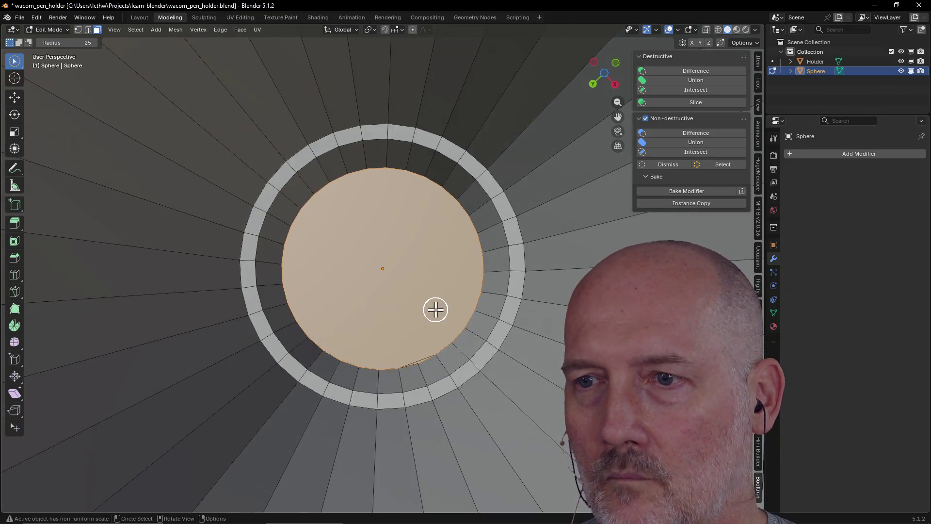
pyautogui.scroll(1, 436, 310)
pyautogui.press('x')
pyautogui.click(435, 309)
# - Select and delete the large central face at the pen's bottom
pyautogui.press('c')
pyautogui.click(384, 300)
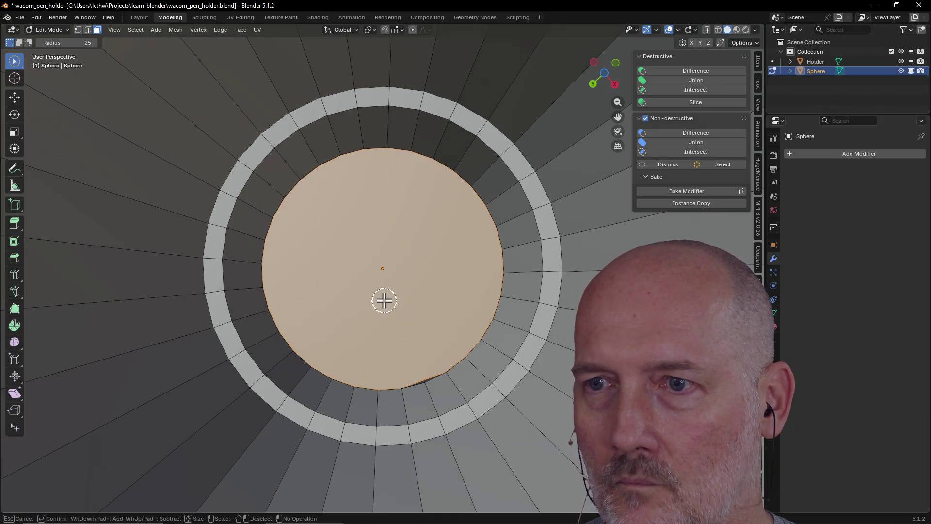
pyautogui.press('x')
pyautogui.click(384, 300)
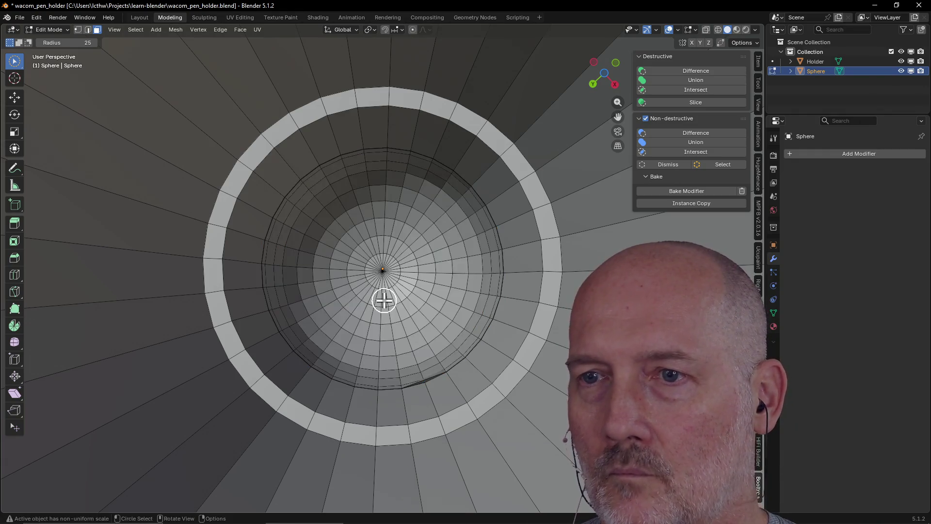
pyautogui.moveTo(415, 301)
pyautogui.mouseDown(button='middle')
pyautogui.moveTo(424, 328)
pyautogui.moveTo(435, 318)
pyautogui.moveTo(463, 358)
pyautogui.moveTo(464, 343)
pyautogui.moveTo(482, 386)
pyautogui.moveTo(383, 385)
pyautogui.mouseUp(button='middle')
pyautogui.scroll(5, 435, 318)
pyautogui.scroll(-5, 465, 350)
pyautogui.scroll(5, 464, 342)
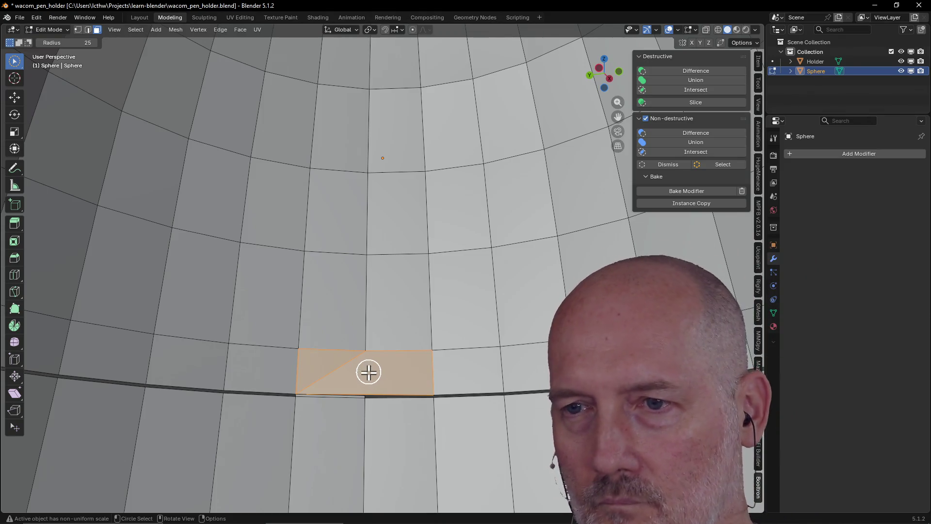
# - Orbit inside the opened sphere to inspect it, then return to the Layout workspace
pyautogui.moveTo(329, 397)
pyautogui.mouseDown(button='middle')
pyautogui.moveTo(188, 420)
pyautogui.moveTo(132, 413)
pyautogui.moveTo(3, 425)
pyautogui.moveTo(912, 407)
pyautogui.moveTo(904, 404)
pyautogui.mouseUp(button='middle')
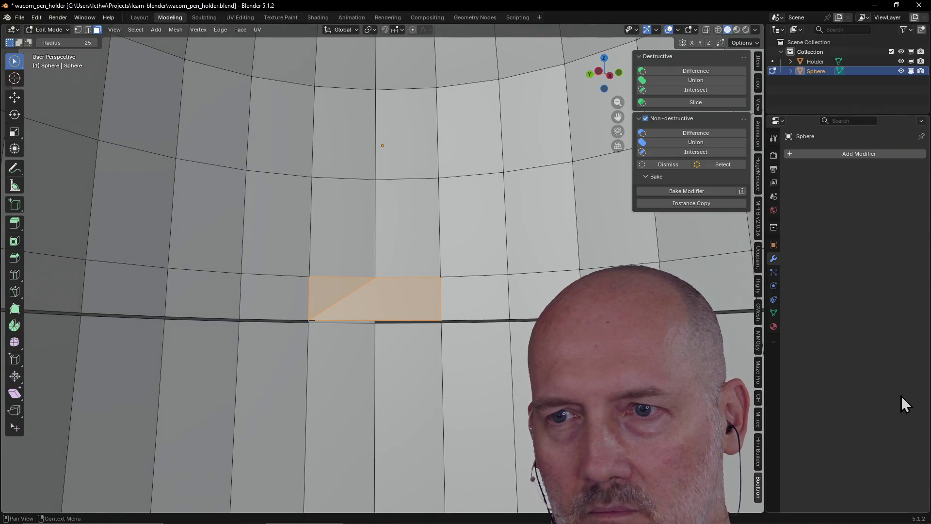
pyautogui.scroll(-6, 368, 343)
pyautogui.scroll(3, 368, 343)
pyautogui.moveTo(368, 343)
pyautogui.mouseDown(button='middle')
pyautogui.moveTo(382, 310)
pyautogui.moveTo(356, 358)
pyautogui.moveTo(353, 401)
pyautogui.moveTo(440, 411)
pyautogui.moveTo(378, 443)
pyautogui.moveTo(391, 339)
pyautogui.moveTo(370, 403)
pyautogui.moveTo(220, 434)
pyautogui.moveTo(149, 420)
pyautogui.moveTo(183, 438)
pyautogui.moveTo(286, 391)
pyautogui.moveTo(287, 433)
pyautogui.moveTo(299, 372)
pyautogui.moveTo(299, 412)
pyautogui.mouseUp(button='middle')
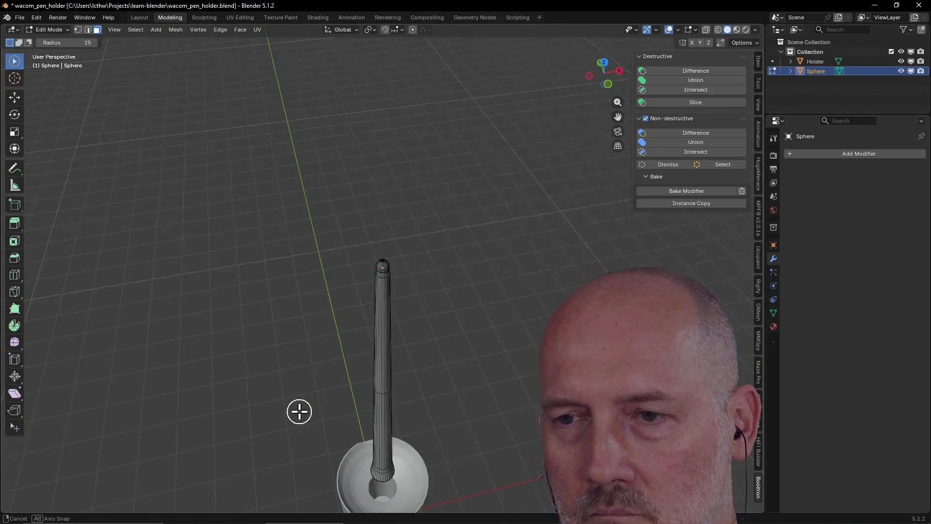
pyautogui.click(139, 17)
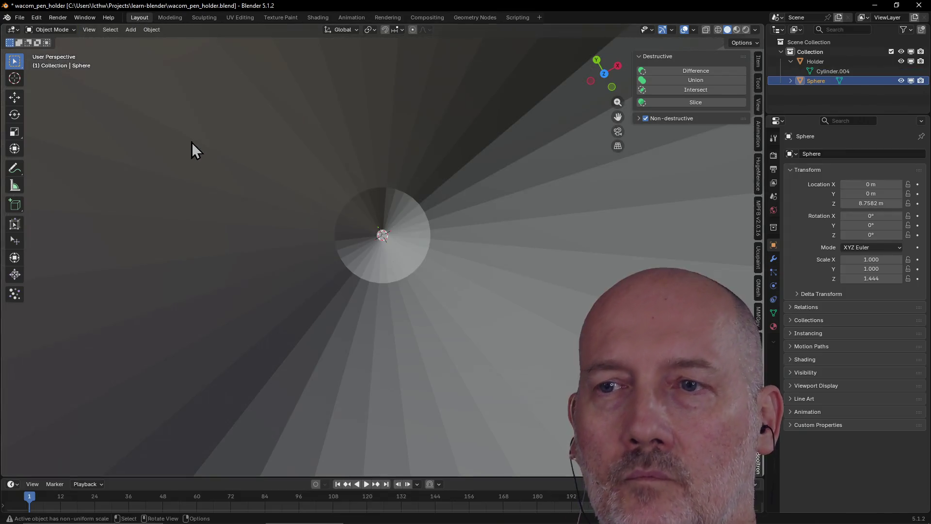
pyautogui.moveTo(372, 193)
pyautogui.mouseDown(button='middle')
pyautogui.moveTo(367, 163)
pyautogui.moveTo(376, 137)
pyautogui.mouseUp(button='middle')
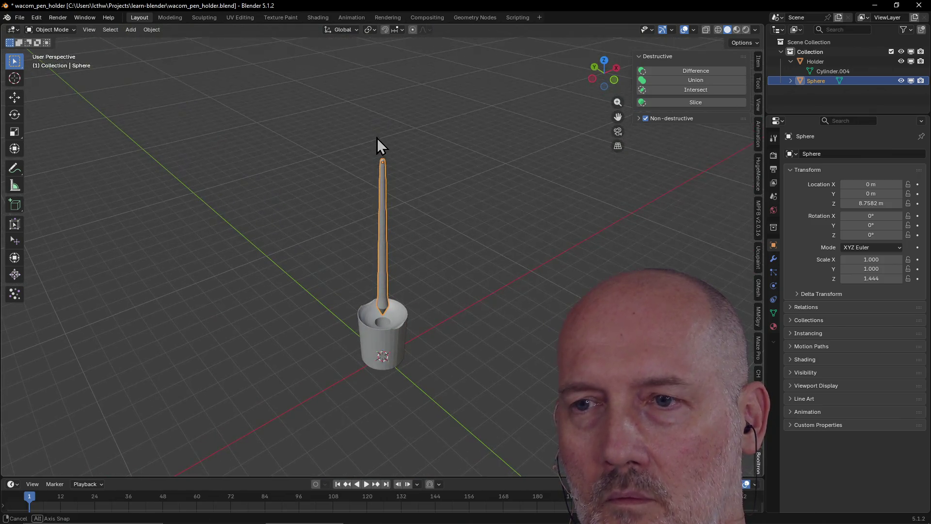
pyautogui.click(377, 349)
pyautogui.press('`')
pyautogui.click(426, 374)
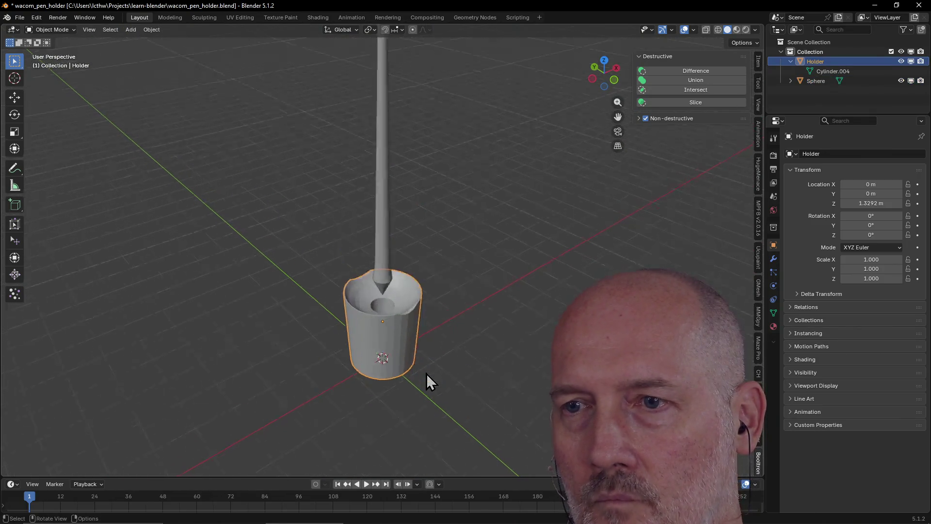
pyautogui.scroll(-10, 426, 373)
pyautogui.scroll(5, 425, 255)
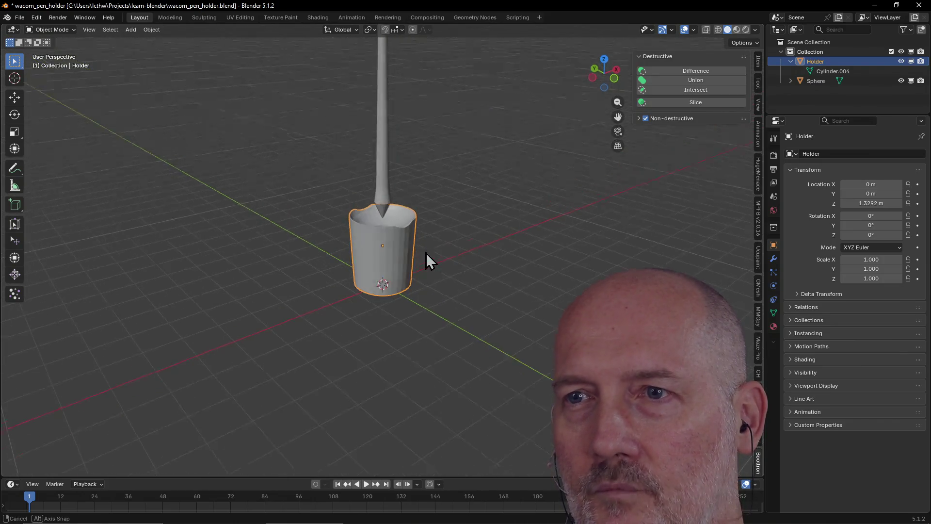
pyautogui.scroll(-5, 426, 245)
pyautogui.moveTo(426, 244)
pyautogui.mouseDown(button='middle')
pyautogui.moveTo(423, 287)
pyautogui.moveTo(424, 262)
pyautogui.moveTo(461, 240)
pyautogui.moveTo(463, 151)
pyautogui.moveTo(443, 260)
pyautogui.mouseUp(button='middle')
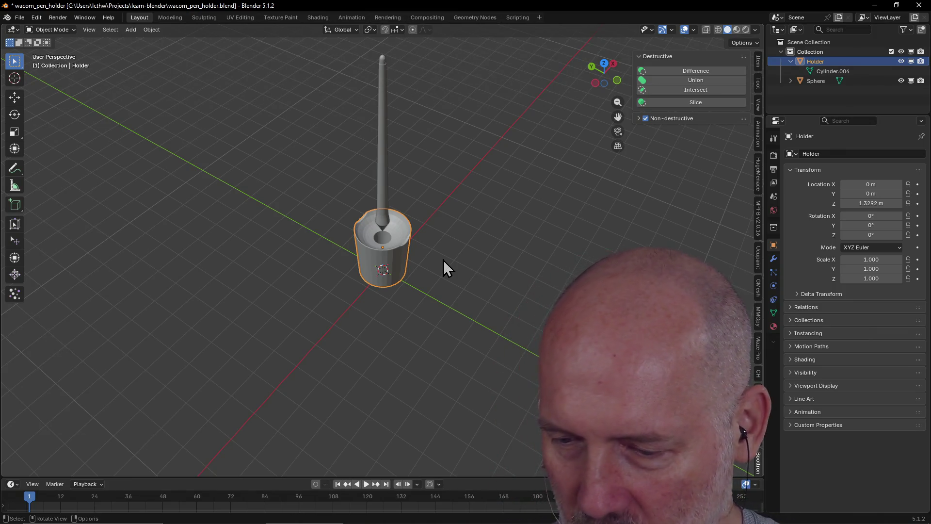
pyautogui.scroll(8, 443, 252)
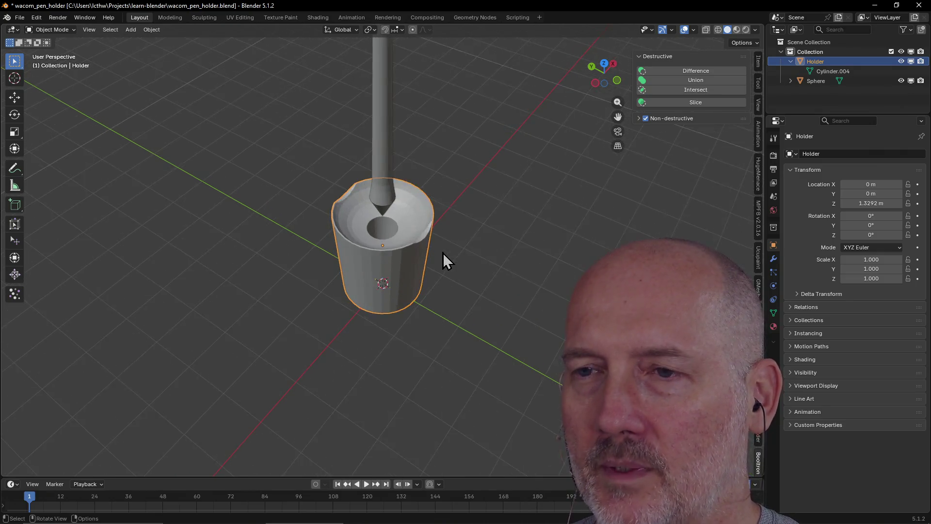
pyautogui.moveTo(443, 251)
pyautogui.mouseDown(button='middle')
pyautogui.moveTo(447, 197)
pyautogui.moveTo(396, 272)
pyautogui.moveTo(415, 234)
pyautogui.moveTo(436, 231)
pyautogui.mouseUp(button='middle')
pyautogui.scroll(-10, 448, 202)
pyautogui.scroll(2, 415, 234)
pyautogui.scroll(-2, 415, 234)
pyautogui.scroll(-1, 415, 234)
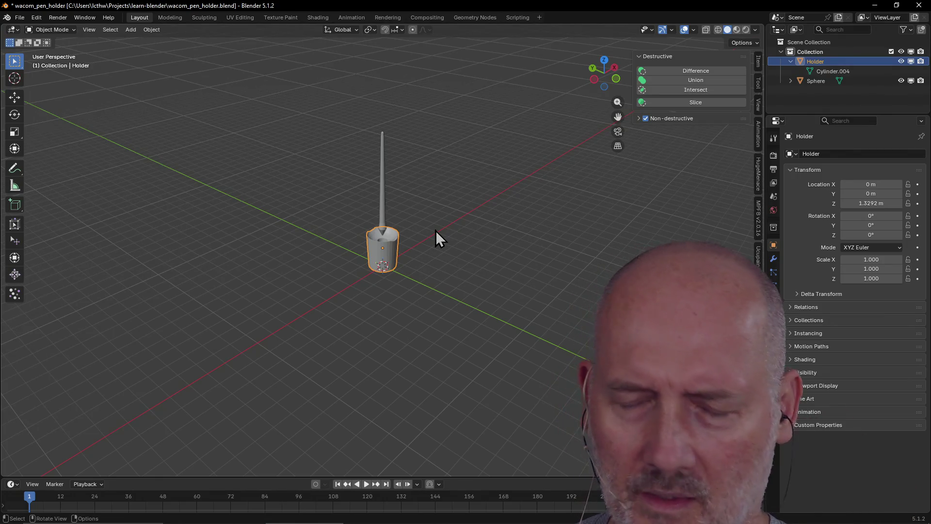
pyautogui.scroll(8, 436, 230)
pyautogui.scroll(-7, 436, 231)
pyautogui.moveTo(435, 231)
pyautogui.mouseDown(button='middle')
pyautogui.moveTo(452, 205)
pyautogui.moveTo(438, 240)
pyautogui.mouseUp(button='middle')
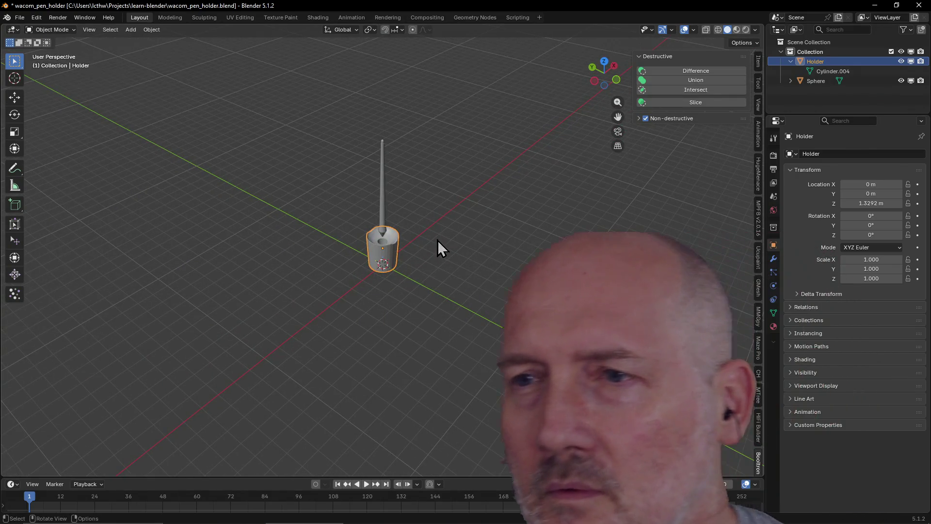
# - Select and inspect the pen and holder cup, then save wacom_pen_holder.blend
pyautogui.click(383, 214)
pyautogui.scroll(10, 444, 224)
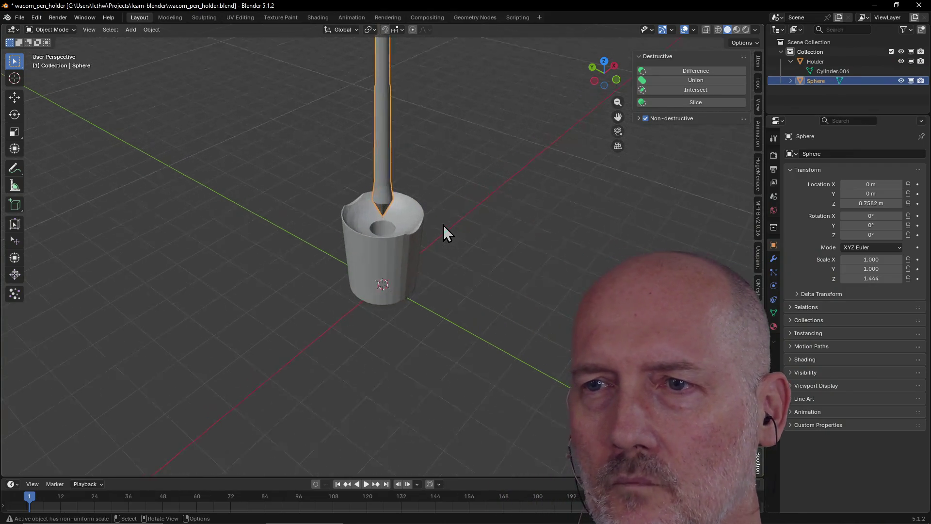
pyautogui.scroll(-4, 444, 225)
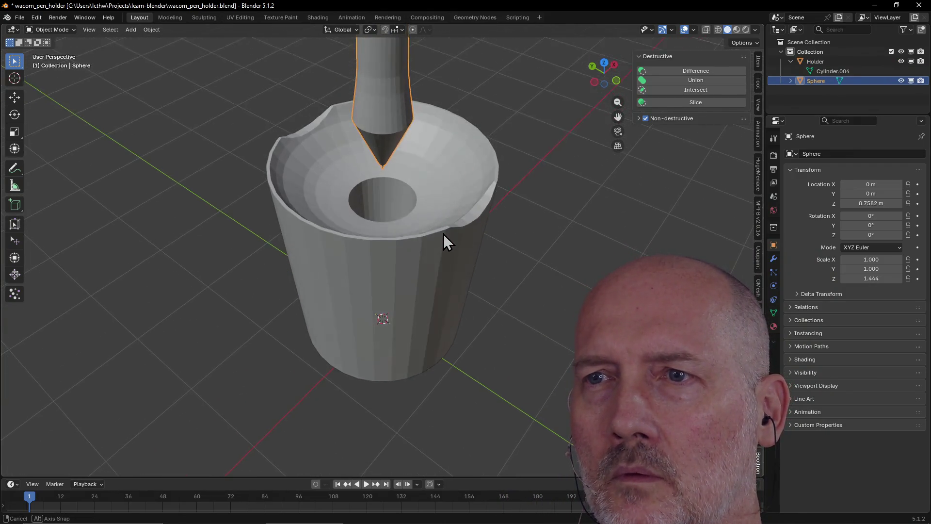
pyautogui.moveTo(443, 232)
pyautogui.mouseDown(button='middle')
pyautogui.moveTo(444, 214)
pyautogui.moveTo(447, 247)
pyautogui.moveTo(455, 213)
pyautogui.moveTo(401, 257)
pyautogui.moveTo(479, 240)
pyautogui.moveTo(519, 267)
pyautogui.moveTo(473, 281)
pyautogui.mouseUp(button='middle')
pyautogui.scroll(-5, 447, 248)
pyautogui.click(400, 256)
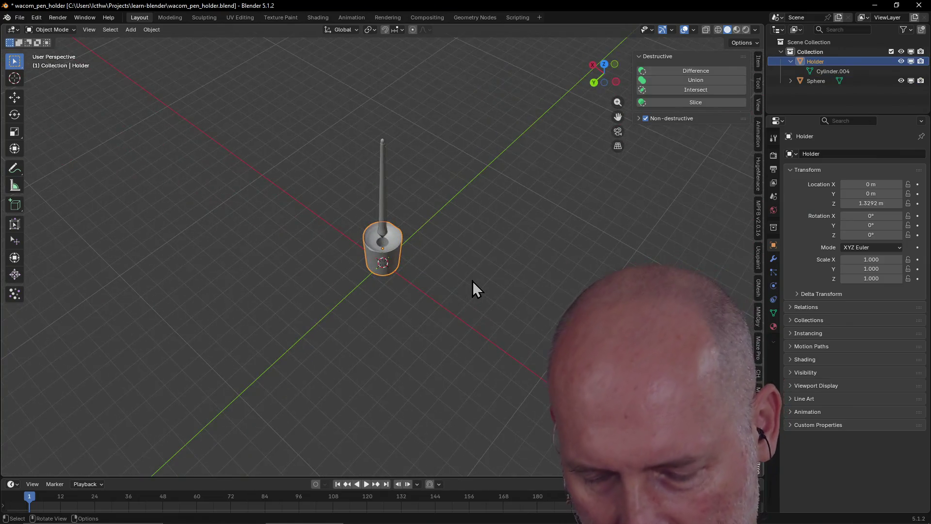
pyautogui.hotkey('ctrl', 's')
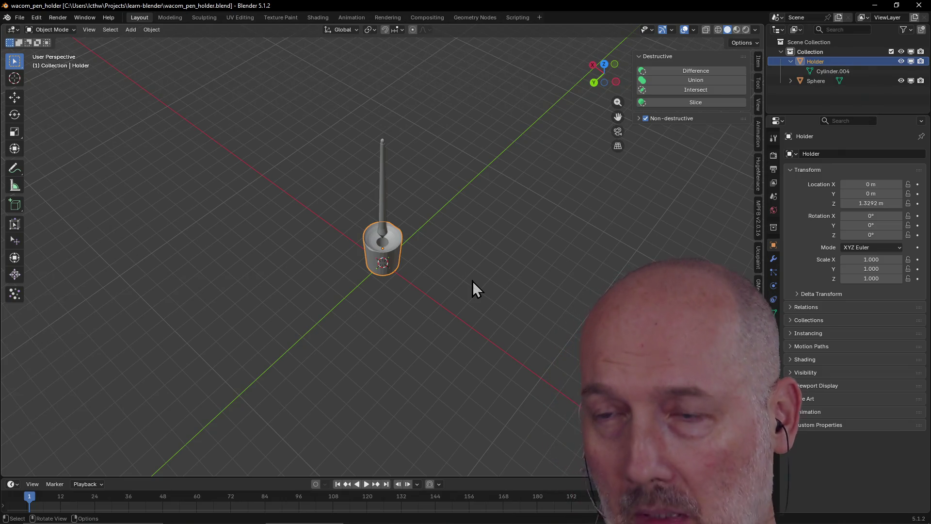
# - Re-inspect the pen in its holder from above and from a low side view, then save again
pyautogui.scroll(5, 473, 280)
pyautogui.click(391, 199)
pyautogui.moveTo(390, 199)
pyautogui.mouseDown(button='middle')
pyautogui.moveTo(334, 172)
pyautogui.moveTo(390, 104)
pyautogui.moveTo(358, 208)
pyautogui.moveTo(229, 218)
pyautogui.moveTo(333, 202)
pyautogui.moveTo(422, 158)
pyautogui.moveTo(302, 174)
pyautogui.mouseUp(button='middle')
pyautogui.scroll(6, 469, 194)
pyautogui.moveTo(469, 194)
pyautogui.mouseDown(button='middle')
pyautogui.moveTo(406, 242)
pyautogui.moveTo(376, 158)
pyautogui.moveTo(392, 47)
pyautogui.moveTo(379, 208)
pyautogui.moveTo(357, 231)
pyautogui.moveTo(410, 148)
pyautogui.moveTo(380, 202)
pyautogui.moveTo(394, 188)
pyautogui.moveTo(451, 197)
pyautogui.moveTo(441, 189)
pyautogui.moveTo(451, 131)
pyautogui.moveTo(182, 72)
pyautogui.mouseUp(button='middle')
pyautogui.scroll(-4, 379, 206)
pyautogui.click(449, 194)
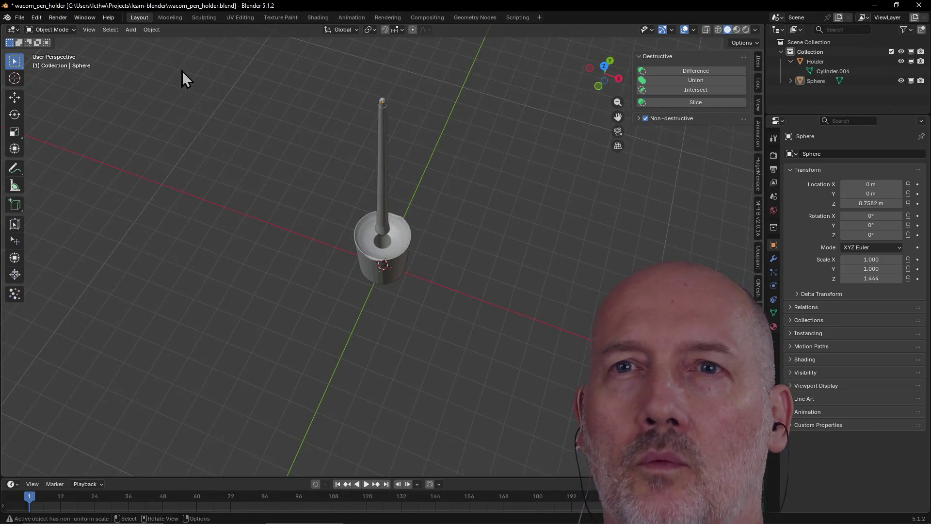
pyautogui.scroll(-3, 198, 138)
pyautogui.moveTo(198, 138)
pyautogui.mouseDown(button='middle')
pyautogui.moveTo(261, 175)
pyautogui.moveTo(279, 137)
pyautogui.mouseUp(button='middle')
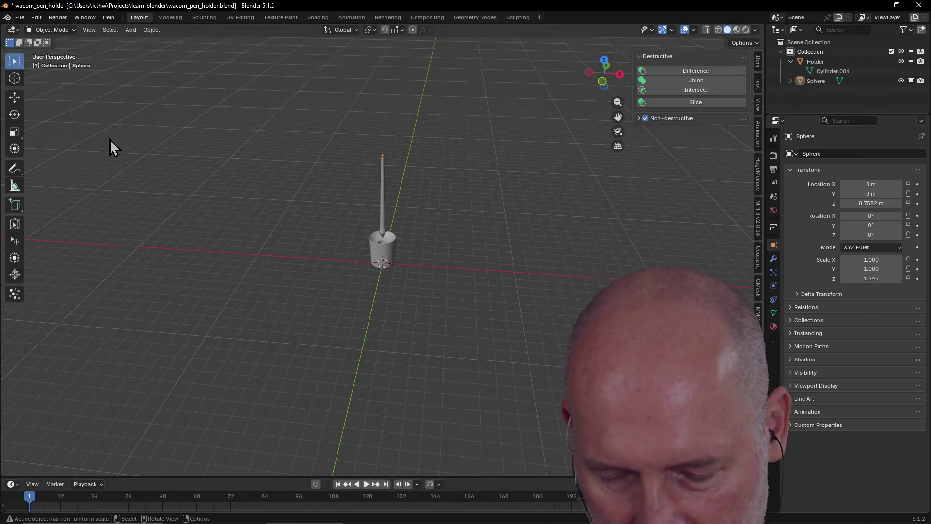
pyautogui.hotkey('ctrl', 's')
pyautogui.click(22, 20)
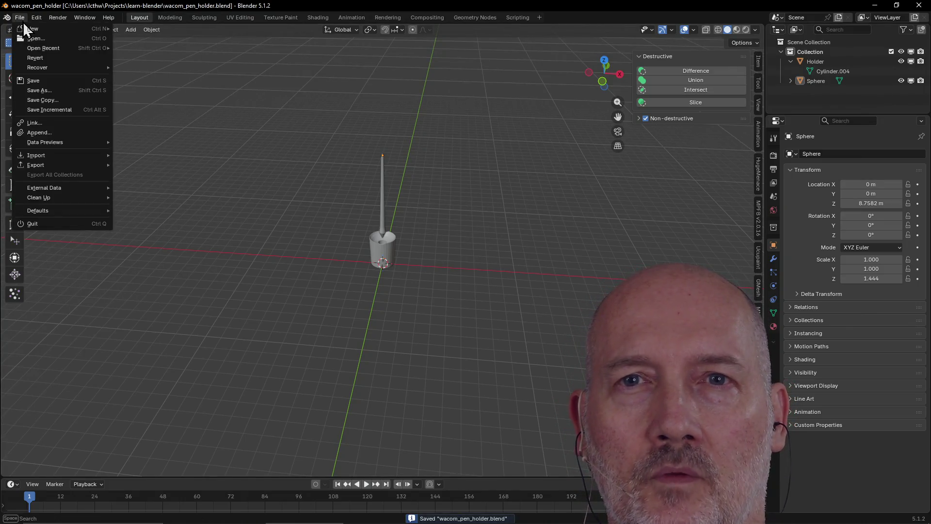
# - Start a new General file and delete its default camera, cube and light
pyautogui.moveTo(71, 28)
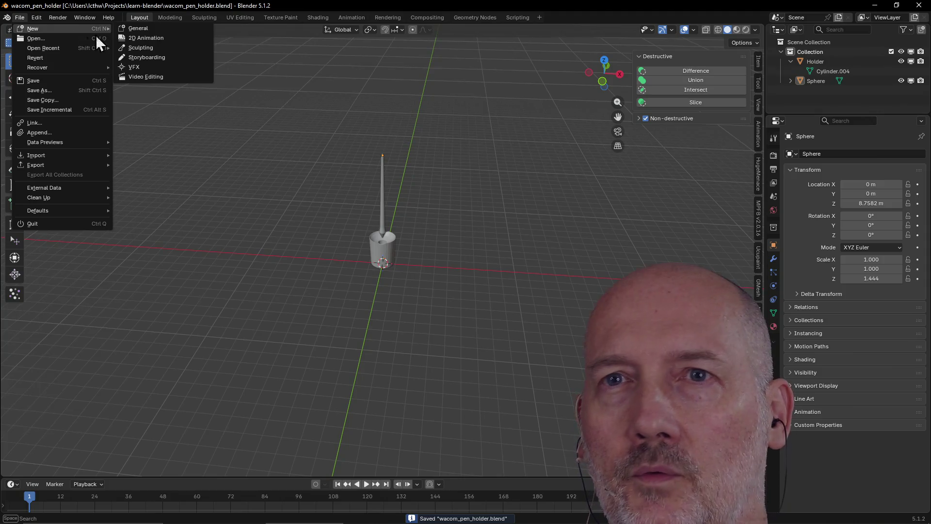
pyautogui.click(140, 28)
pyautogui.moveTo(304, 209)
pyautogui.mouseDown(button='middle')
pyautogui.moveTo(182, 210)
pyautogui.moveTo(484, 231)
pyautogui.moveTo(200, 260)
pyautogui.moveTo(229, 226)
pyautogui.moveTo(379, 242)
pyautogui.mouseUp(button='middle')
pyautogui.scroll(6, 376, 239)
pyautogui.scroll(-10, 228, 226)
pyautogui.press('a')
pyautogui.press('Delete')
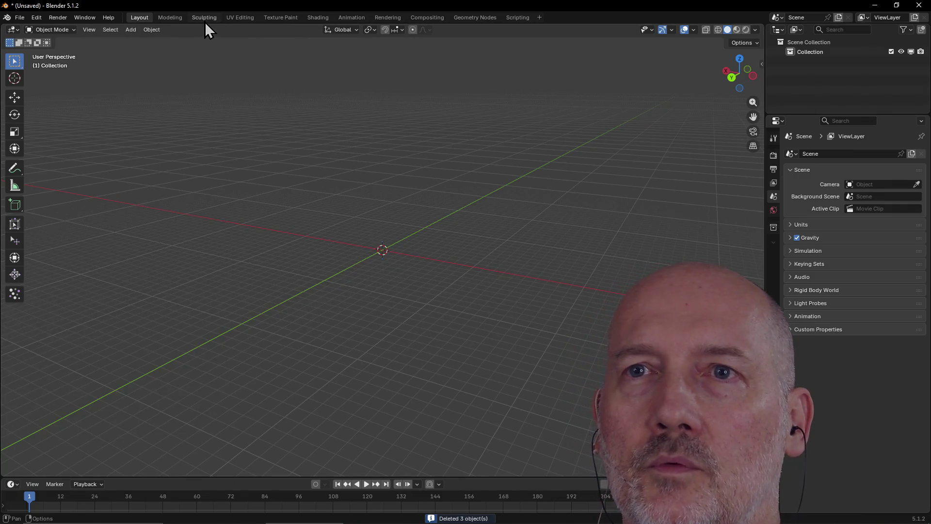
# - Add a UV sphere and set it to 32 rings in the Add UV Sphere panel
pyautogui.moveTo(336, 272)
pyautogui.mouseDown(button='middle')
pyautogui.moveTo(339, 255)
pyautogui.moveTo(339, 273)
pyautogui.mouseUp(button='middle')
pyautogui.hotkey('shift', 'a')
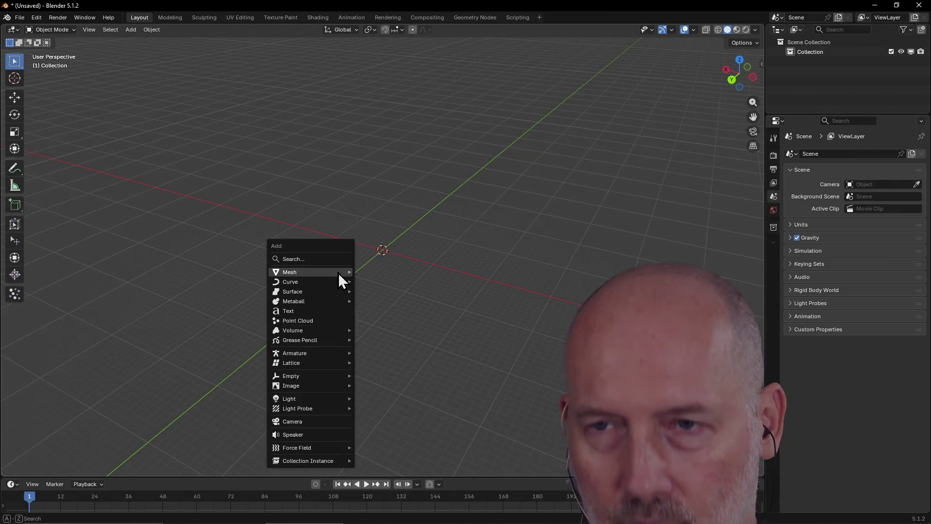
pyautogui.moveTo(322, 275)
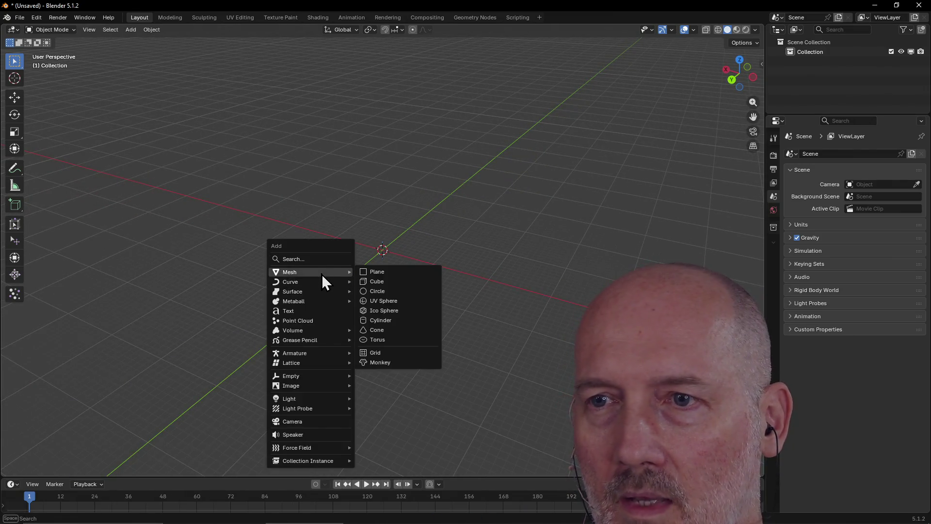
pyautogui.click(386, 301)
pyautogui.scroll(10, 373, 298)
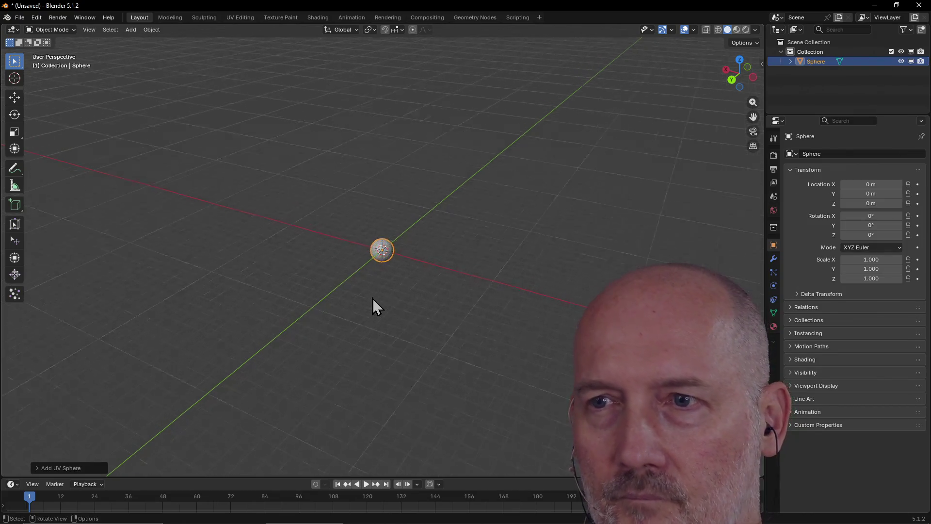
pyautogui.click(37, 469)
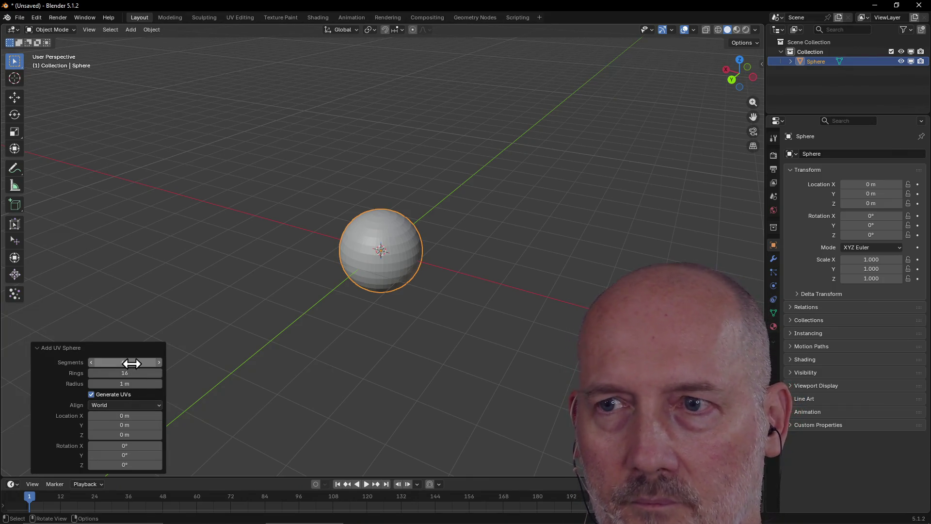
pyautogui.click(131, 373)
pyautogui.write('32')
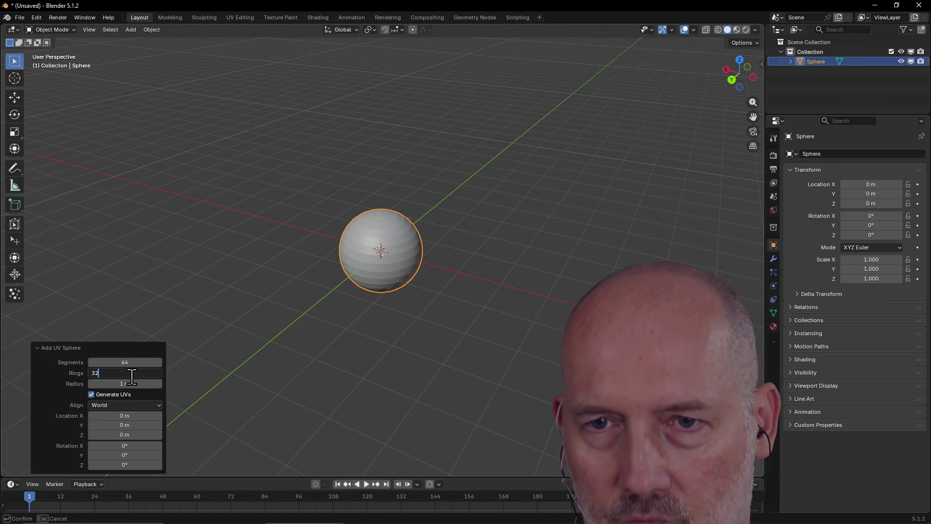
pyautogui.press('Return')
# - Set the sphere's radius to 3 m and raise it to Z 3 m
pyautogui.click(138, 384)
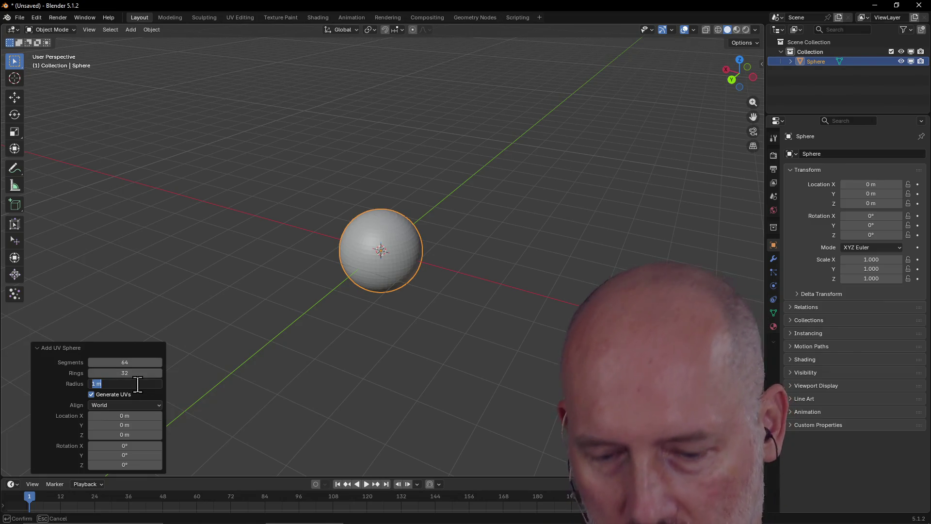
pyautogui.write('3')
pyautogui.press('Return')
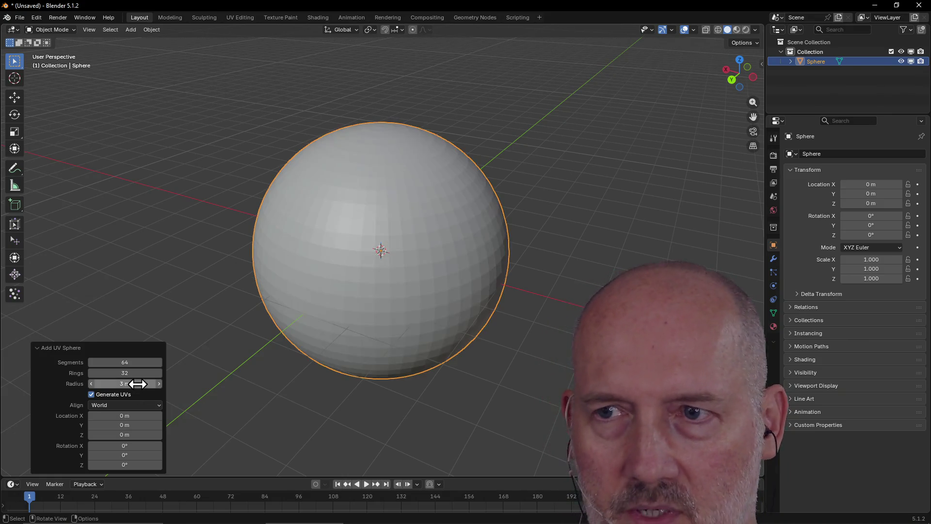
pyautogui.scroll(-5, 287, 252)
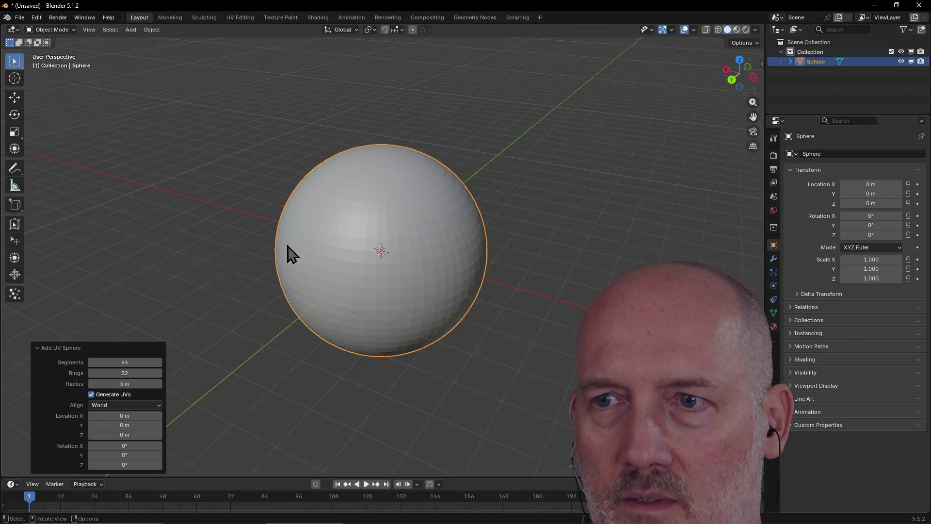
pyautogui.click(117, 434)
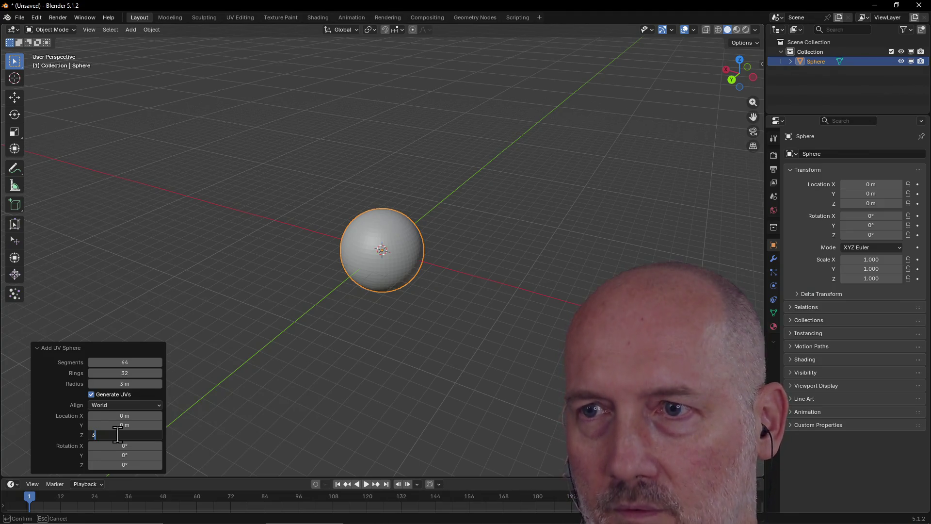
pyautogui.write('3')
pyautogui.press('Return')
pyautogui.click(266, 310)
pyautogui.moveTo(266, 310)
pyautogui.mouseDown(button='middle')
pyautogui.moveTo(312, 234)
pyautogui.moveTo(286, 293)
pyautogui.moveTo(262, 243)
pyautogui.mouseUp(button='middle')
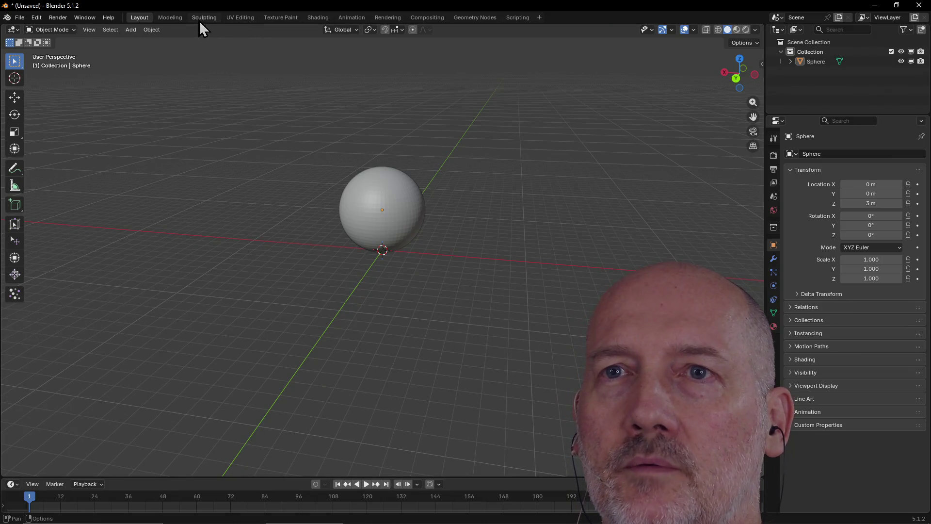
# - Switch to the Sculpting workspace and view the sphere straight from the front
pyautogui.click(204, 17)
pyautogui.scroll(-5, 417, 233)
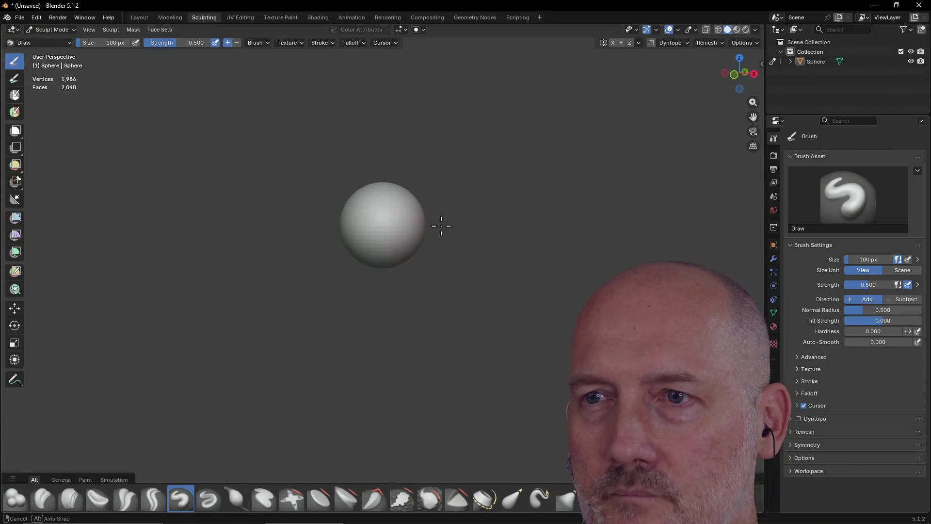
pyautogui.moveTo(441, 226); pyautogui.dragTo(474, 222, button='middle')
pyautogui.scroll(3, 373, 243)
pyautogui.moveTo(374, 243); pyautogui.dragTo(548, 157, button='middle')
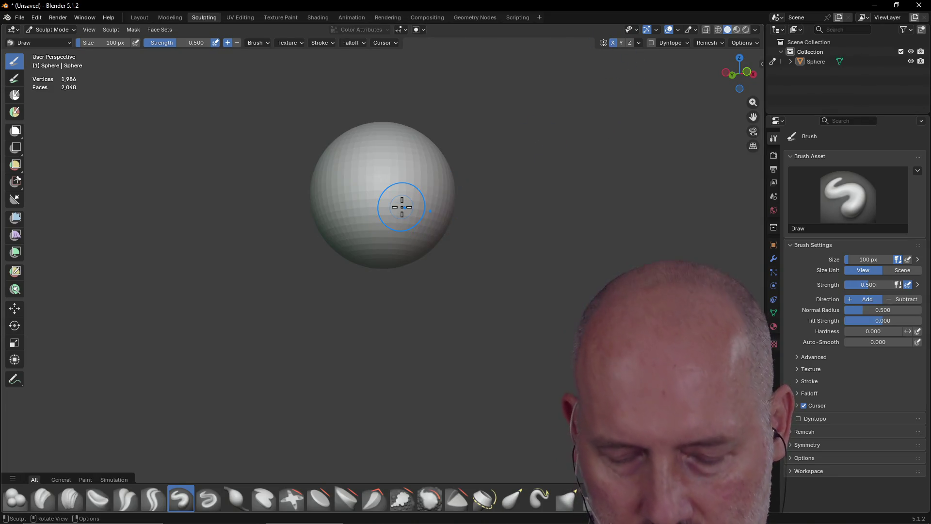
pyautogui.press('`')
pyautogui.click(353, 174)
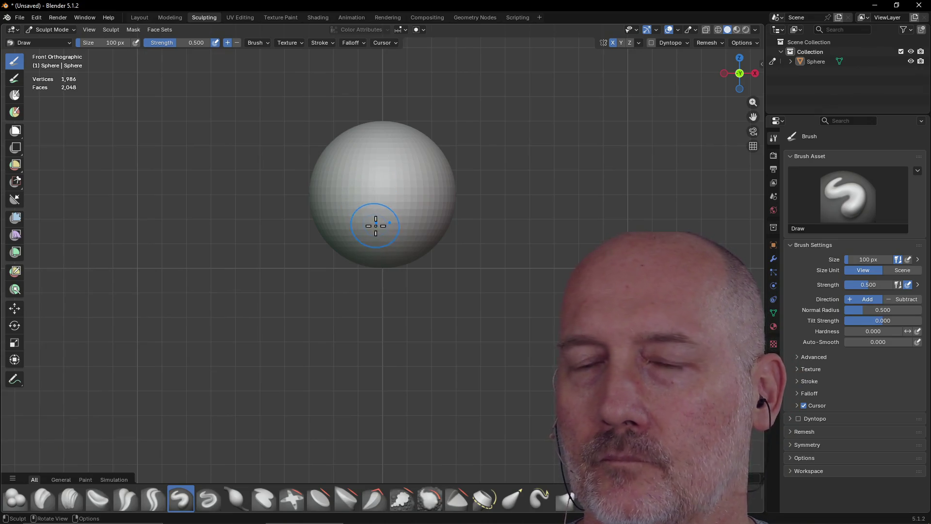
# - Change to the orthographic Right view of the sphere and pick the Grab brush
pyautogui.moveTo(406, 219)
pyautogui.mouseDown(button='middle')
pyautogui.moveTo(374, 219)
pyautogui.moveTo(432, 206)
pyautogui.moveTo(466, 216)
pyautogui.moveTo(484, 193)
pyautogui.moveTo(435, 255)
pyautogui.moveTo(435, 296)
pyautogui.moveTo(436, 222)
pyautogui.moveTo(447, 220)
pyautogui.mouseUp(button='middle')
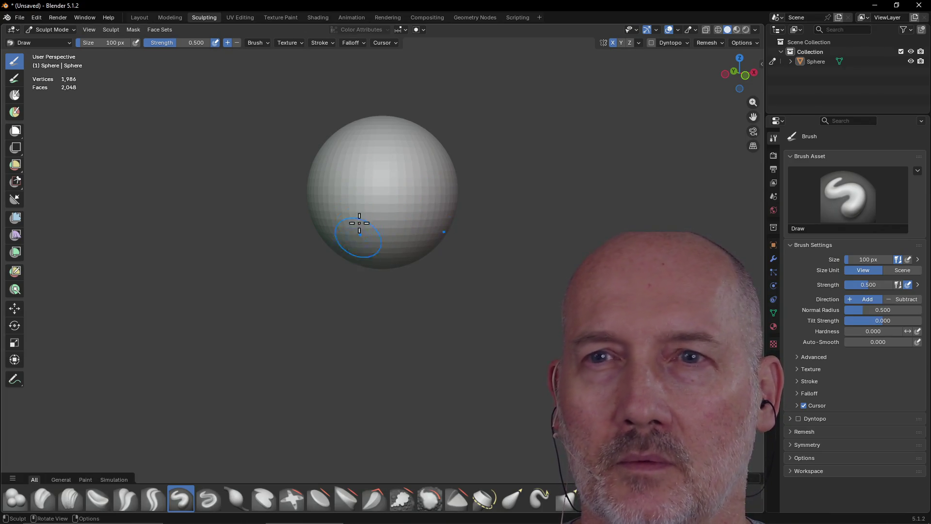
pyautogui.press('`')
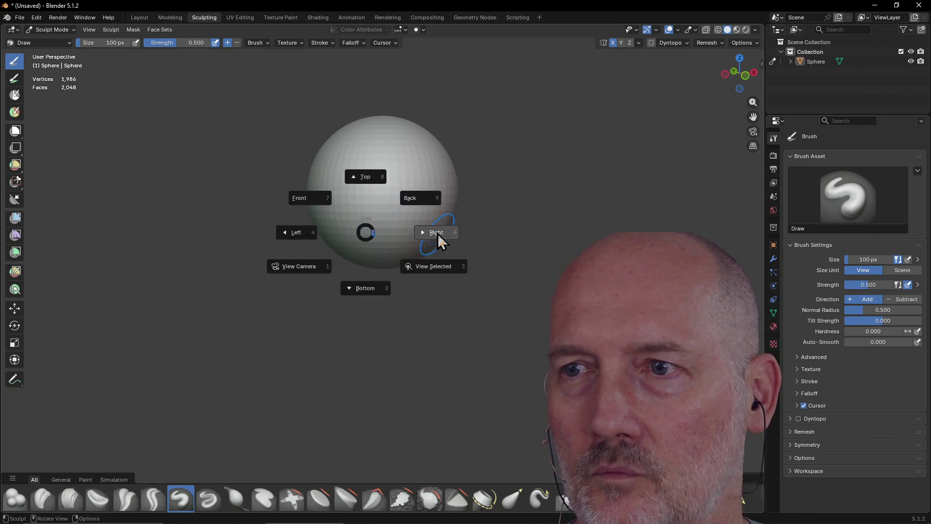
pyautogui.click(438, 241)
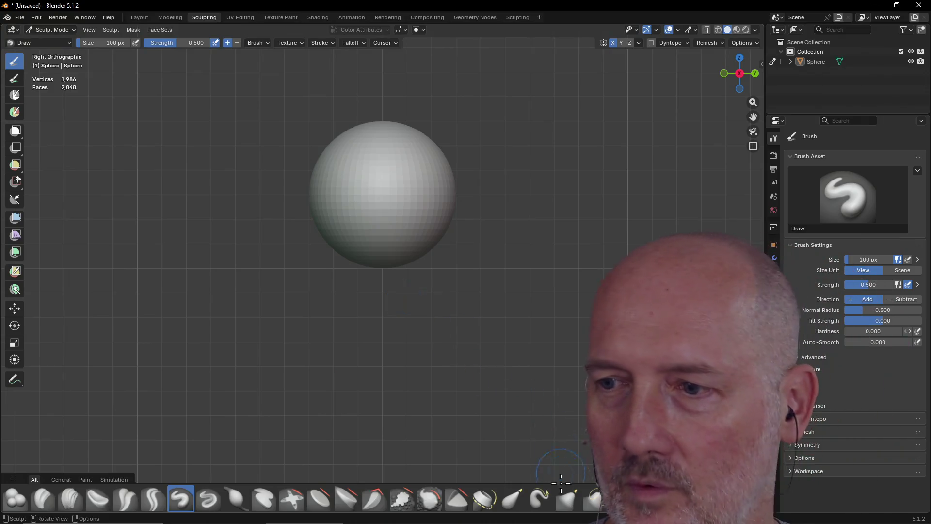
pyautogui.click(572, 505)
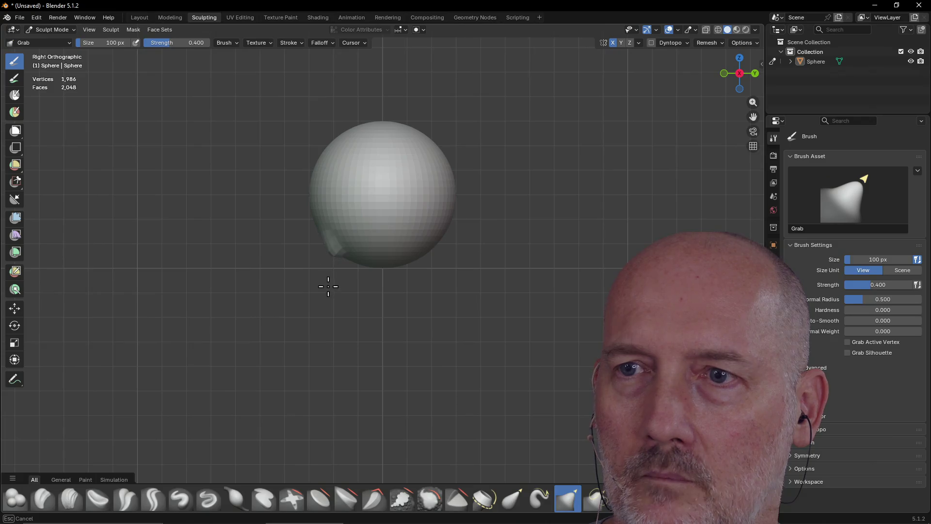
# - Pull the lower-left bump and reshape the sphere's bottom tip with Grab strokes
pyautogui.moveTo(315, 208); pyautogui.dragTo(329, 286)
pyautogui.moveTo(307, 264)
pyautogui.mouseDown(button='middle')
pyautogui.moveTo(420, 277)
pyautogui.moveTo(379, 264)
pyautogui.moveTo(407, 270)
pyautogui.mouseUp(button='middle')
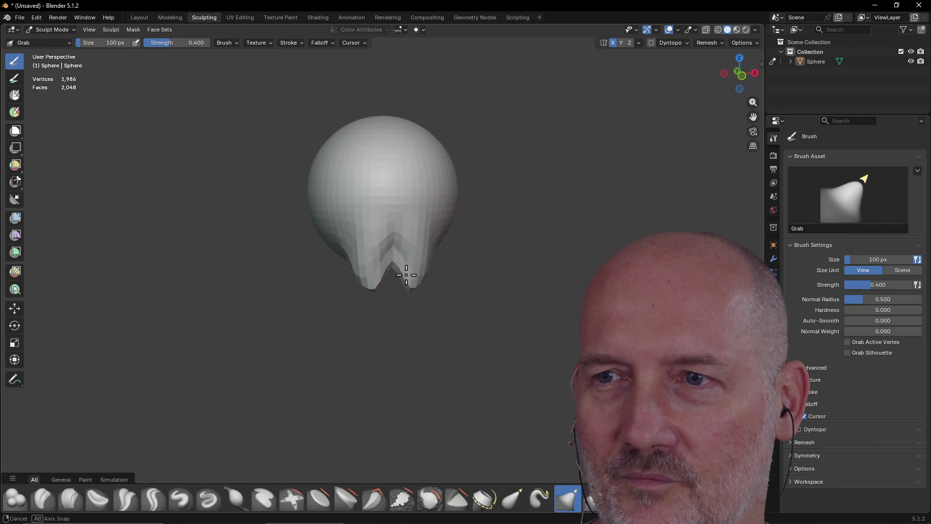
pyautogui.moveTo(380, 249)
pyautogui.mouseDown()
pyautogui.moveTo(386, 275)
pyautogui.moveTo(375, 285)
pyautogui.moveTo(387, 270)
pyautogui.moveTo(383, 290)
pyautogui.mouseUp()
pyautogui.moveTo(381, 284)
pyautogui.mouseDown(button='middle')
pyautogui.moveTo(420, 239)
pyautogui.moveTo(431, 267)
pyautogui.mouseUp(button='middle')
pyautogui.moveTo(430, 266); pyautogui.dragTo(424, 256)
pyautogui.moveTo(424, 256)
pyautogui.mouseDown(button='middle')
pyautogui.moveTo(437, 254)
pyautogui.moveTo(422, 275)
pyautogui.mouseUp(button='middle')
pyautogui.moveTo(422, 275)
pyautogui.mouseDown()
pyautogui.moveTo(414, 252)
pyautogui.moveTo(426, 263)
pyautogui.moveTo(416, 260)
pyautogui.moveTo(426, 267)
pyautogui.moveTo(420, 286)
pyautogui.mouseUp()
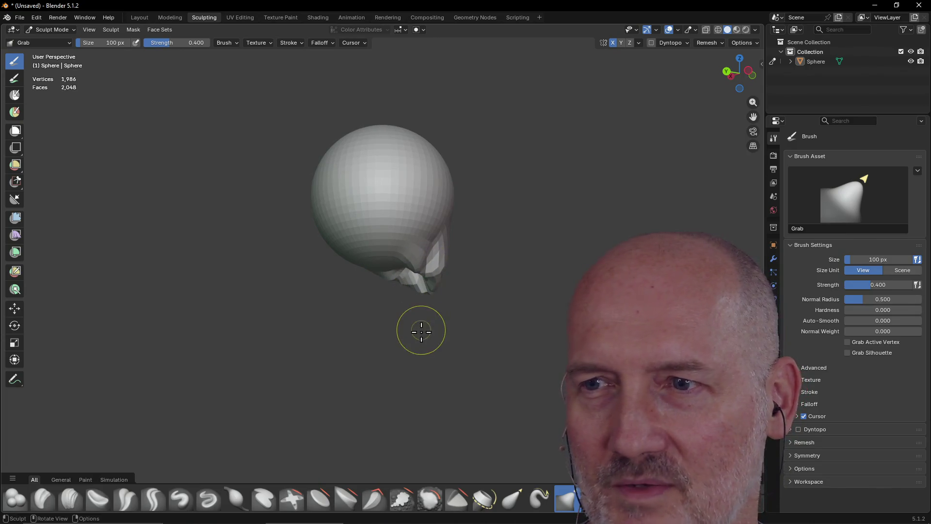
# - Undo the Grab strokes until the sphere is plain again in Object Mode
pyautogui.hotkey('ctrl', 'z')
pyautogui.hotkey('ctrl', 'z')
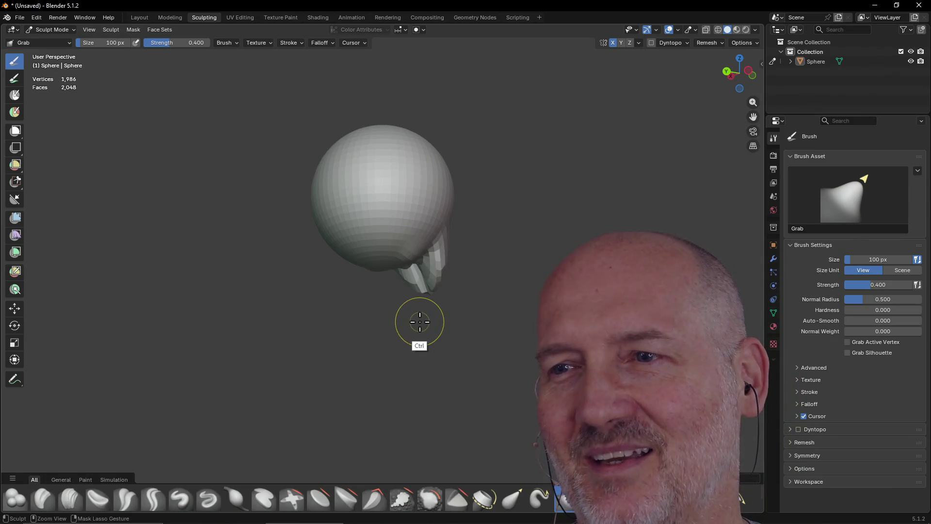
pyautogui.hotkey('ctrl', 'z')
pyautogui.hotkey('ctrl', 'z')
pyautogui.hotkey('ctrl', 'z')
pyautogui.moveTo(416, 292)
pyautogui.mouseDown(button='middle')
pyautogui.moveTo(382, 295)
pyautogui.moveTo(363, 316)
pyautogui.mouseUp(button='middle')
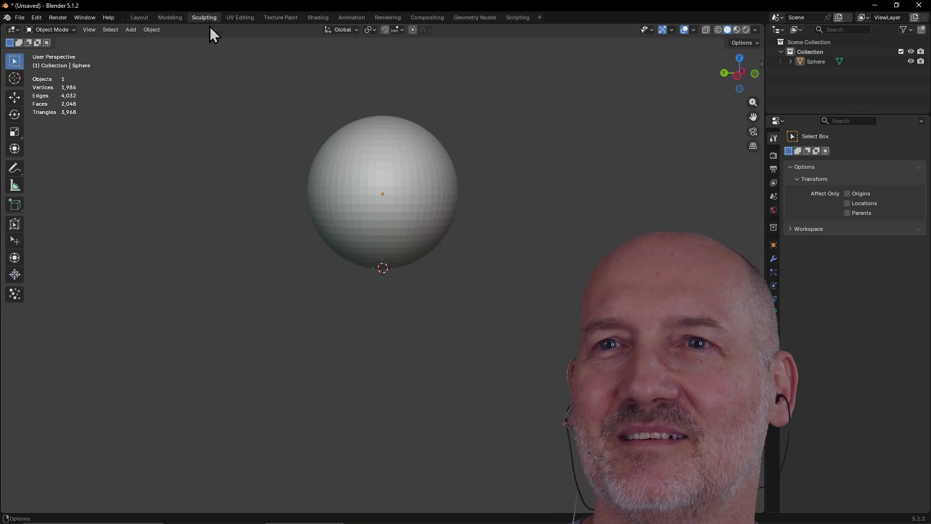
# - Use Edit > Undo to get back into Sculpt Mode with the Grab brush on the smooth sphere
pyautogui.moveTo(557, 106)
pyautogui.mouseDown(button='middle')
pyautogui.moveTo(553, 181)
pyautogui.moveTo(553, 130)
pyautogui.mouseUp(button='middle')
pyautogui.click(37, 18)
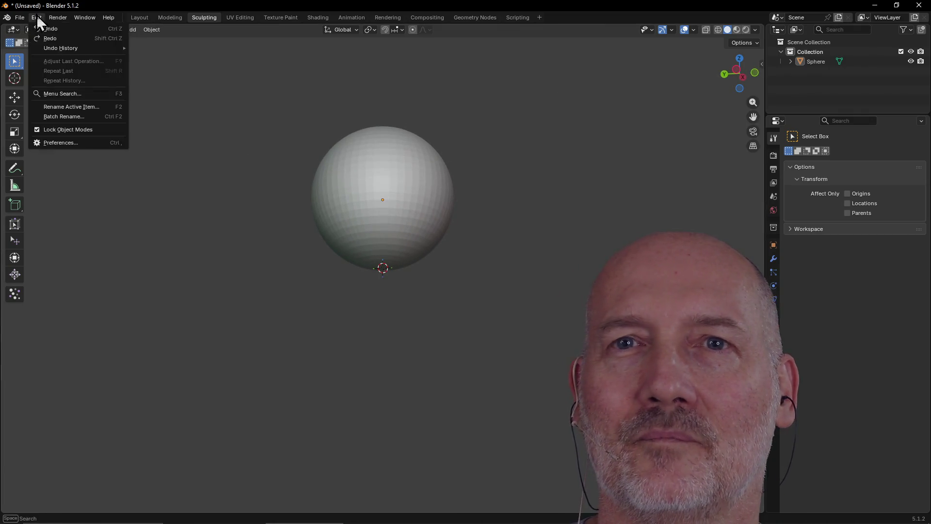
pyautogui.click(61, 37)
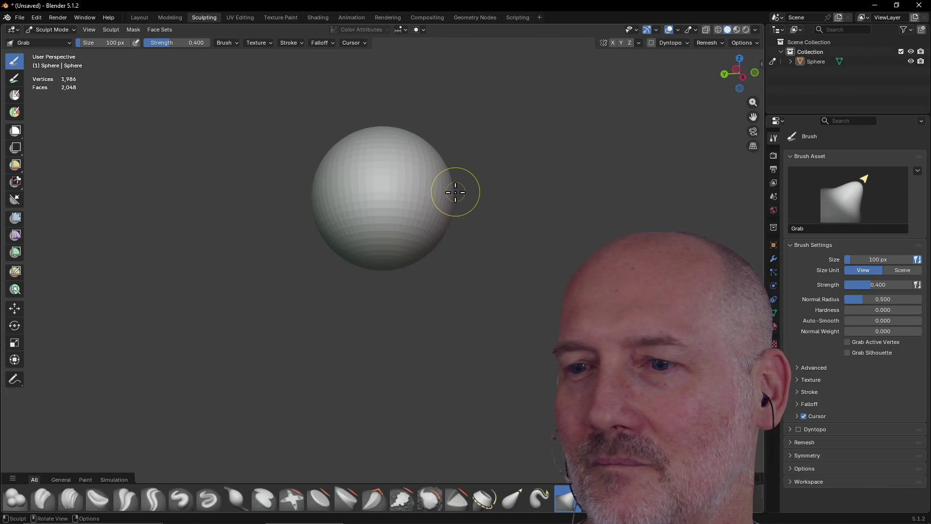
pyautogui.moveTo(454, 194); pyautogui.dragTo(378, 277, button='middle')
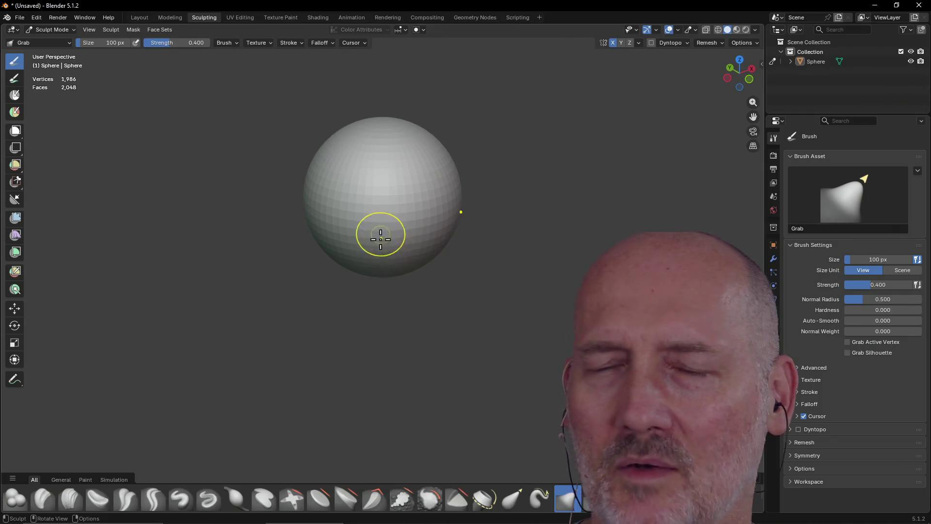
pyautogui.press('`')
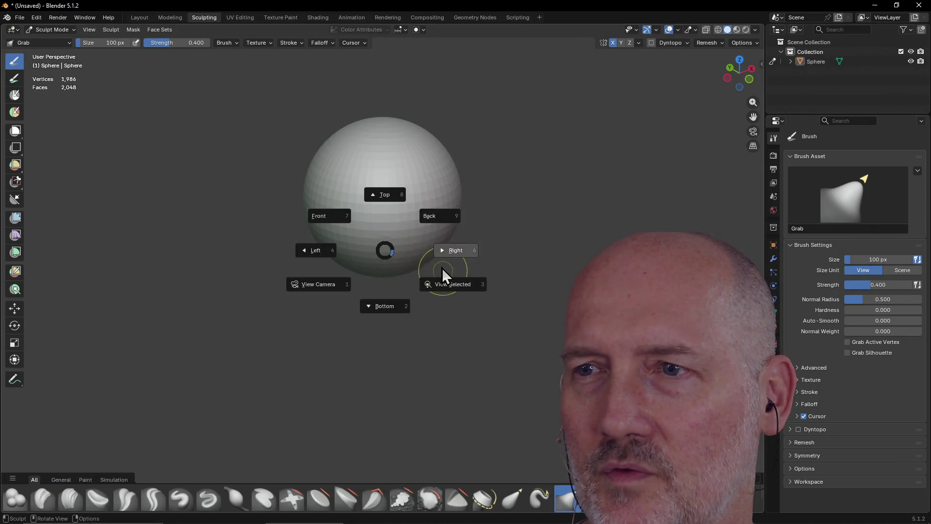
# - View the sphere from the Front and resize the Grab brush to 274 px
pyautogui.click(346, 243)
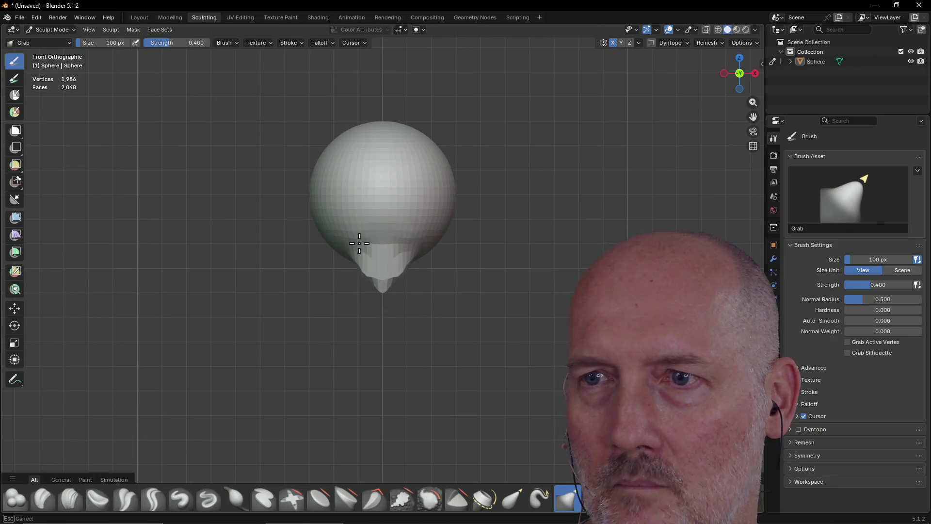
pyautogui.press('ctrl')
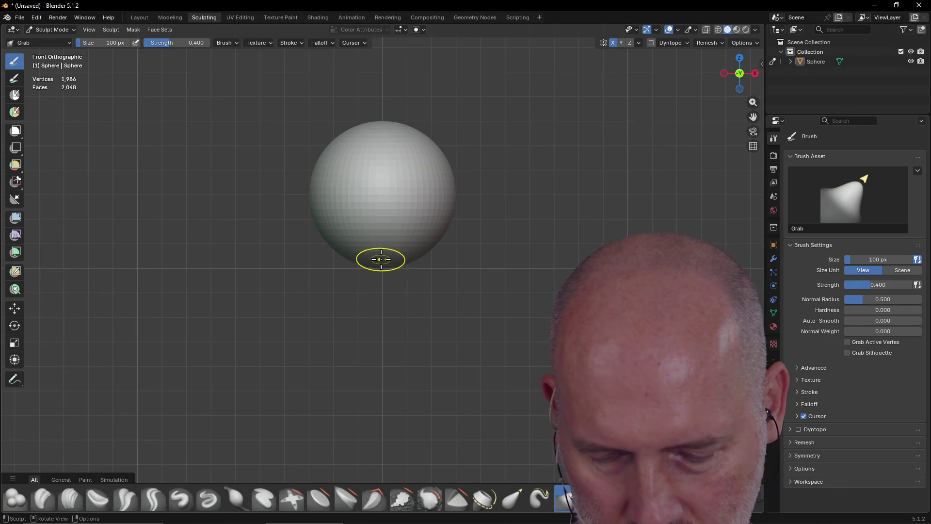
pyautogui.press('f')
pyautogui.click(430, 266)
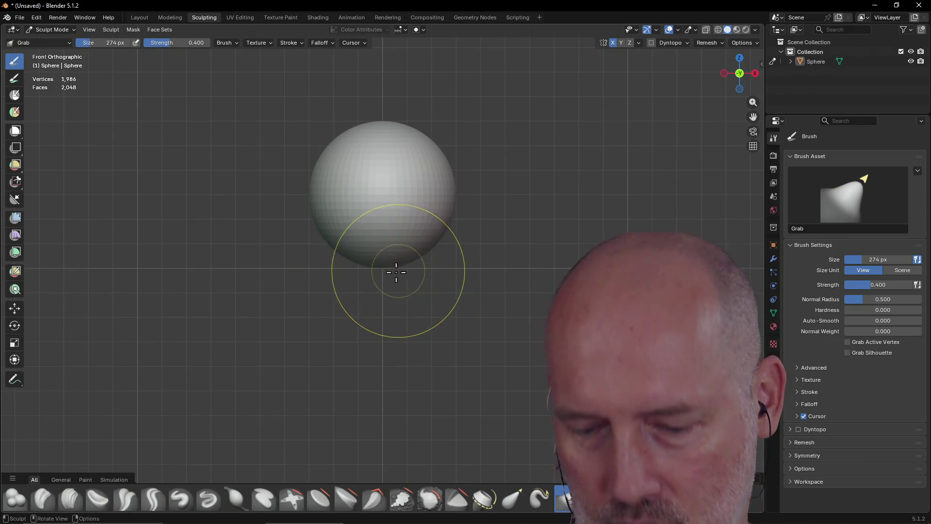
# - Set Grab strength to 0.630 and pull the sphere's lower side outward
pyautogui.hotkey('shift', 'f')
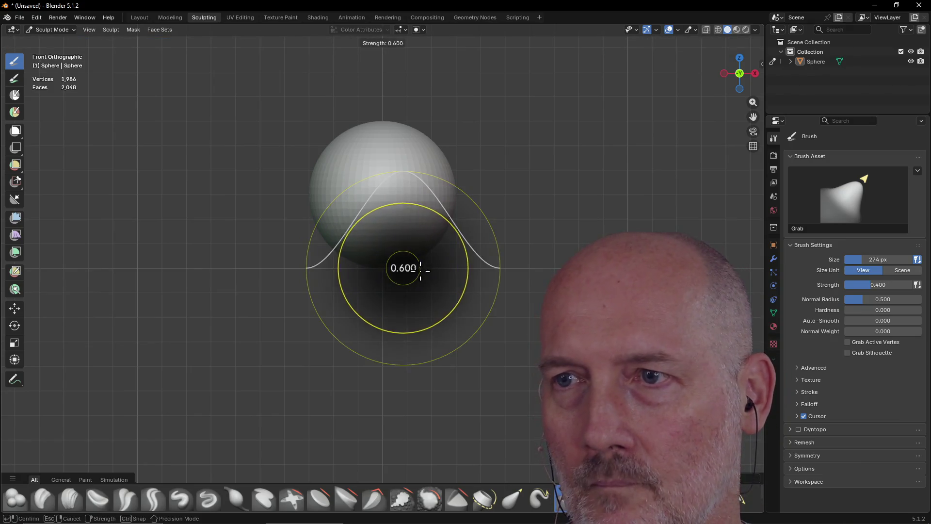
pyautogui.click(393, 285)
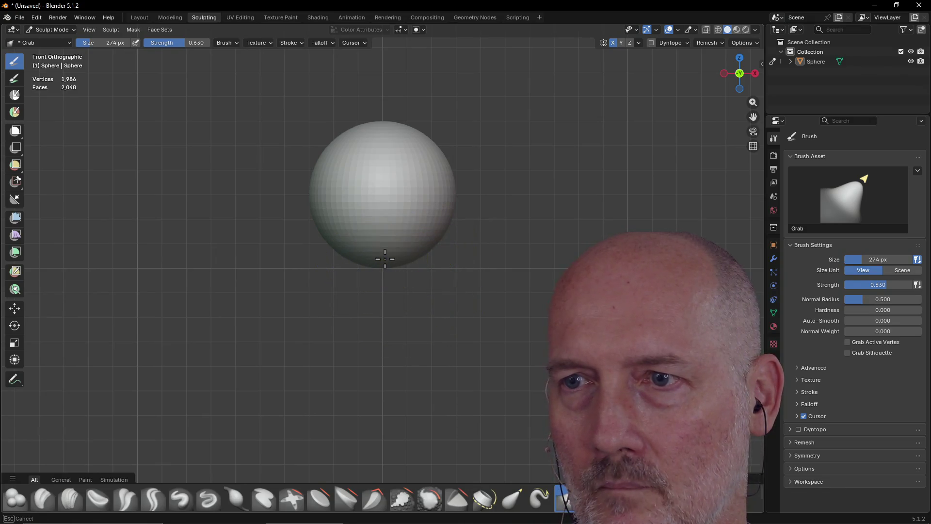
pyautogui.moveTo(374, 297)
pyautogui.mouseDown(button='middle')
pyautogui.moveTo(488, 279)
pyautogui.moveTo(470, 284)
pyautogui.mouseUp(button='middle')
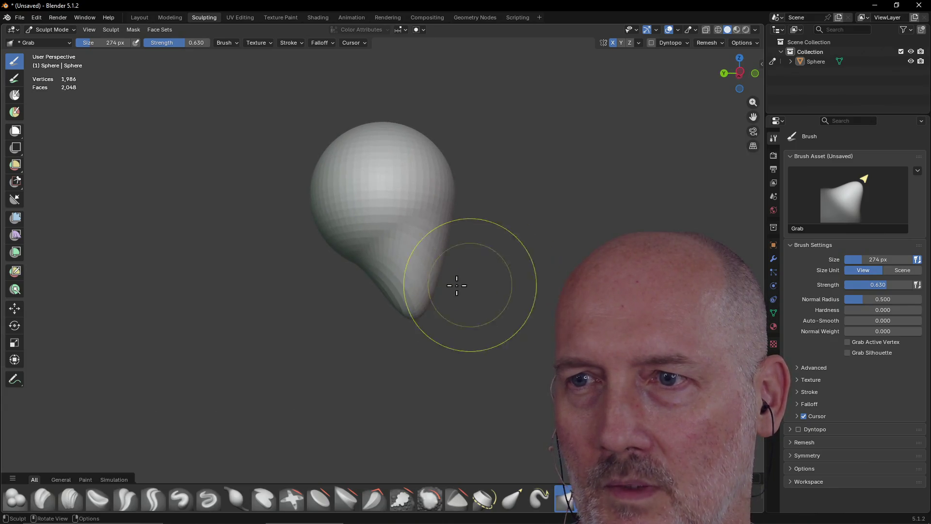
# - Orbit around to inspect the pulled lobe, then select the Flatten/Contrast brush
pyautogui.moveTo(371, 269)
pyautogui.mouseDown(button='middle')
pyautogui.moveTo(426, 253)
pyautogui.moveTo(274, 277)
pyautogui.moveTo(390, 257)
pyautogui.mouseUp(button='middle')
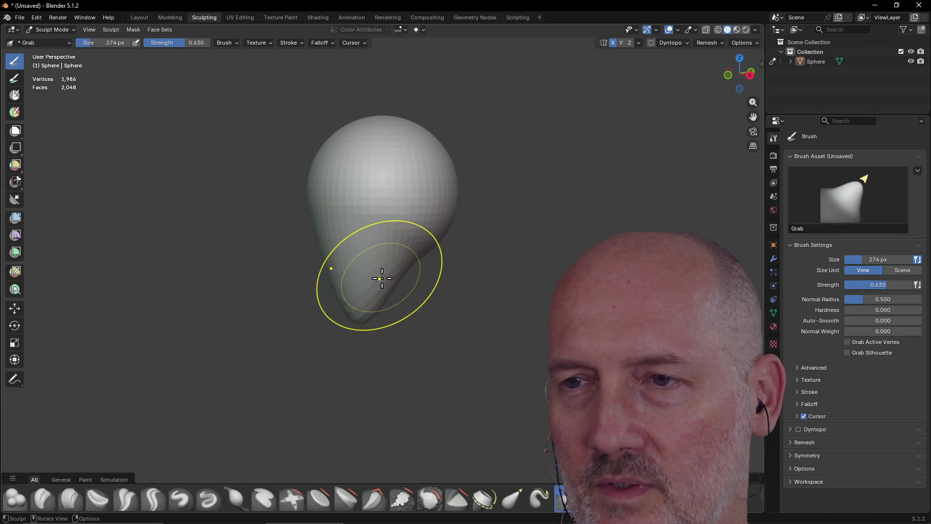
pyautogui.moveTo(374, 314); pyautogui.dragTo(508, 294, button='middle')
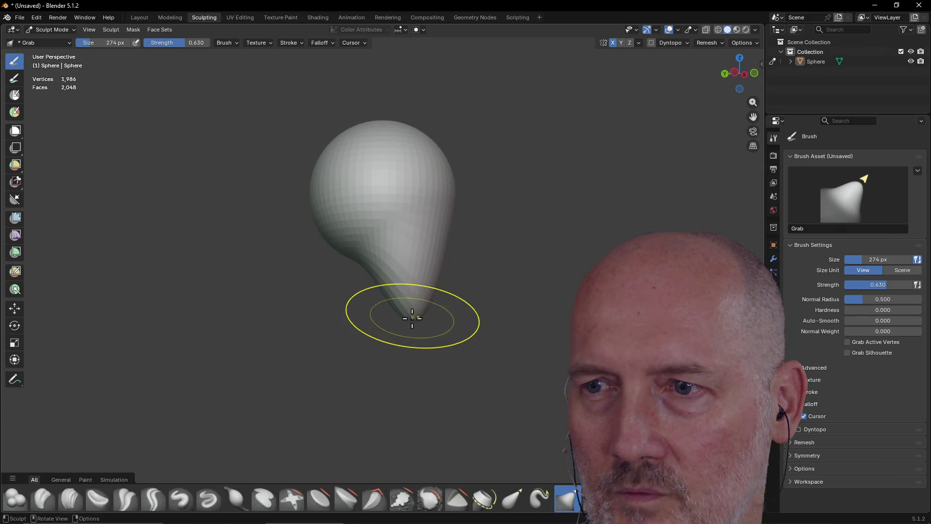
pyautogui.moveTo(413, 311)
pyautogui.mouseDown(button='middle')
pyautogui.moveTo(430, 267)
pyautogui.moveTo(347, 297)
pyautogui.moveTo(349, 270)
pyautogui.moveTo(404, 222)
pyautogui.moveTo(370, 228)
pyautogui.moveTo(399, 239)
pyautogui.mouseUp(button='middle')
pyautogui.moveTo(397, 297)
pyautogui.mouseDown(button='middle')
pyautogui.moveTo(391, 272)
pyautogui.moveTo(357, 241)
pyautogui.moveTo(436, 192)
pyautogui.mouseUp(button='middle')
pyautogui.moveTo(372, 262)
pyautogui.mouseDown(button='middle')
pyautogui.moveTo(378, 355)
pyautogui.moveTo(382, 318)
pyautogui.mouseUp(button='middle')
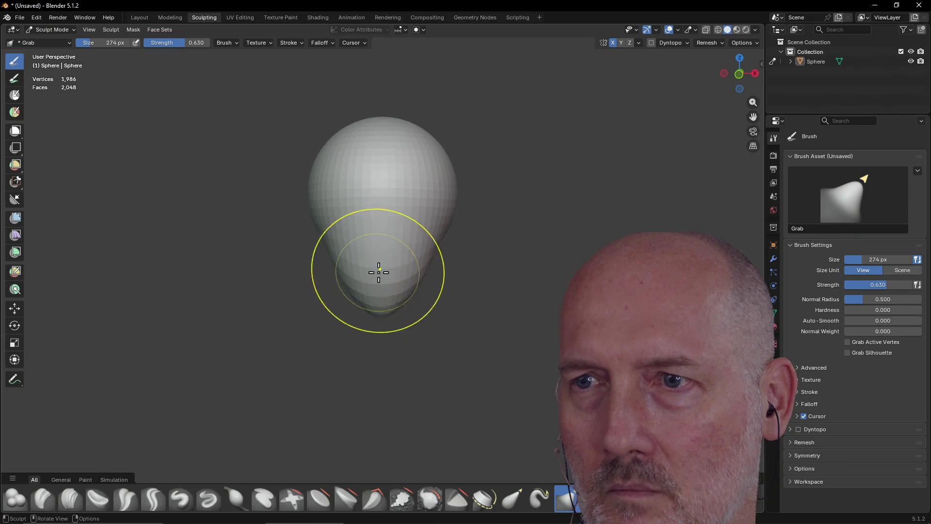
pyautogui.moveTo(378, 273); pyautogui.dragTo(335, 284, button='middle')
pyautogui.moveTo(355, 204)
pyautogui.mouseDown(button='middle')
pyautogui.moveTo(386, 214)
pyautogui.moveTo(333, 208)
pyautogui.moveTo(264, 220)
pyautogui.moveTo(401, 212)
pyautogui.mouseUp(button='middle')
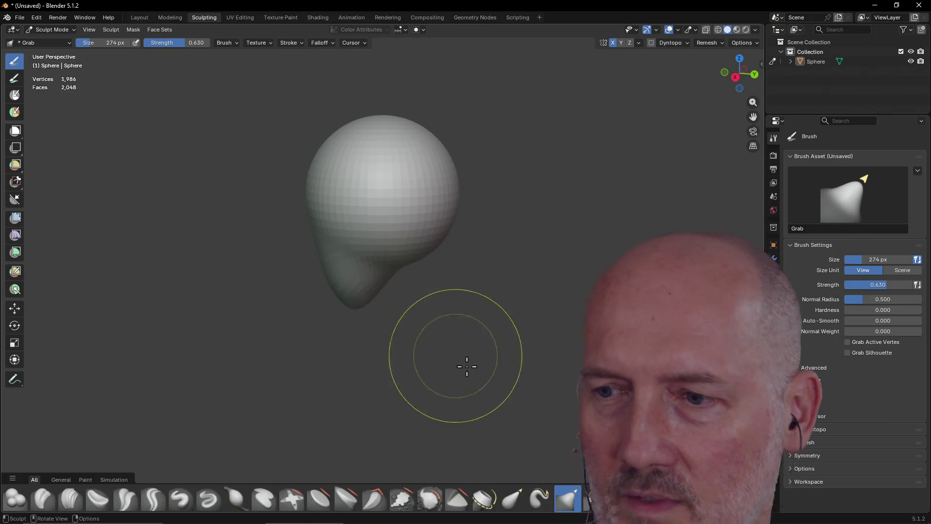
pyautogui.click(319, 499)
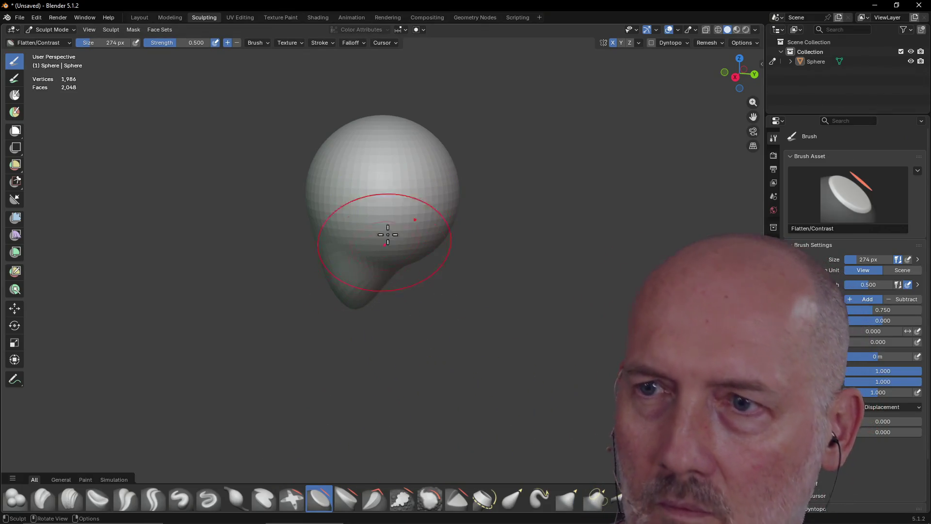
# - Set the Flatten/Contrast brush to strength 0.224 and size 144 px
pyautogui.press('shift')
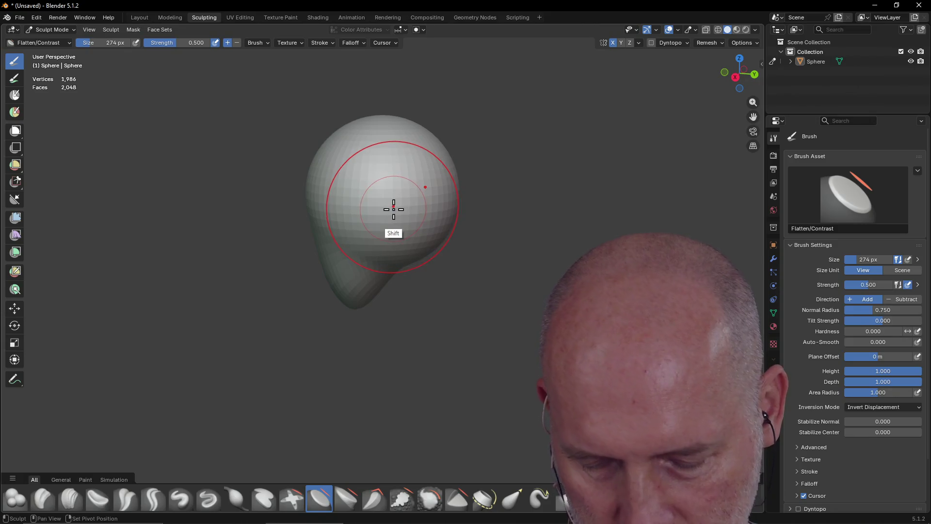
pyautogui.hotkey('shift', 'f')
pyautogui.click(375, 205)
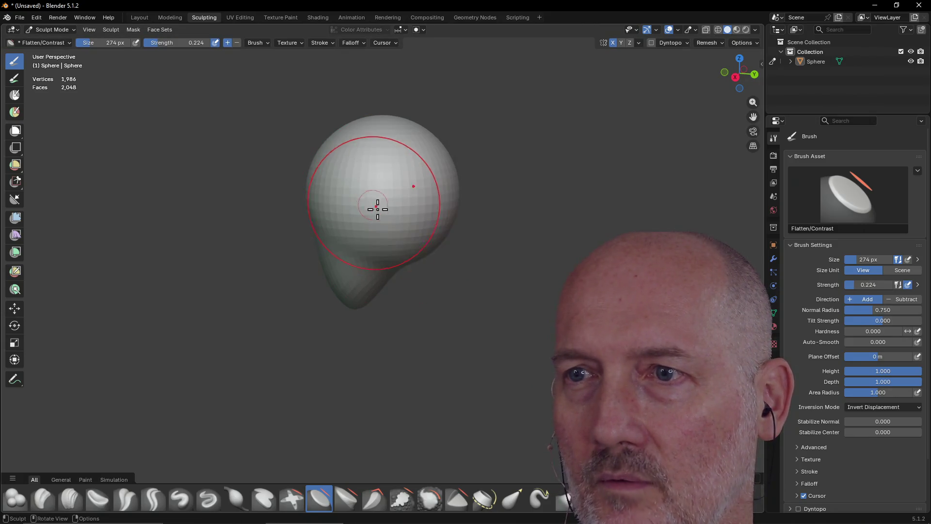
pyautogui.press('f')
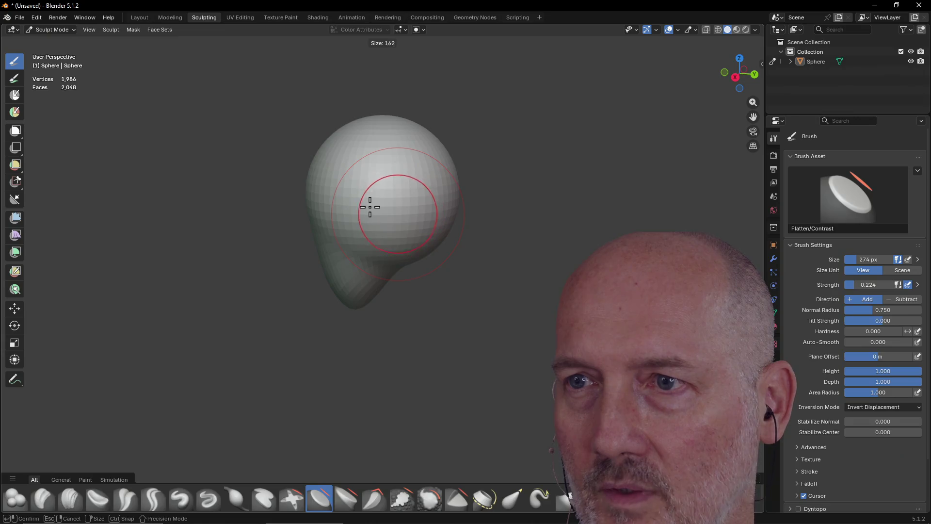
pyautogui.click(383, 203)
# - Check the head shape from the Front, orbit the bulge to the right, and raise strength to 0.630
pyautogui.moveTo(391, 197)
pyautogui.mouseDown(button='middle')
pyautogui.moveTo(455, 210)
pyautogui.moveTo(460, 199)
pyautogui.mouseUp(button='middle')
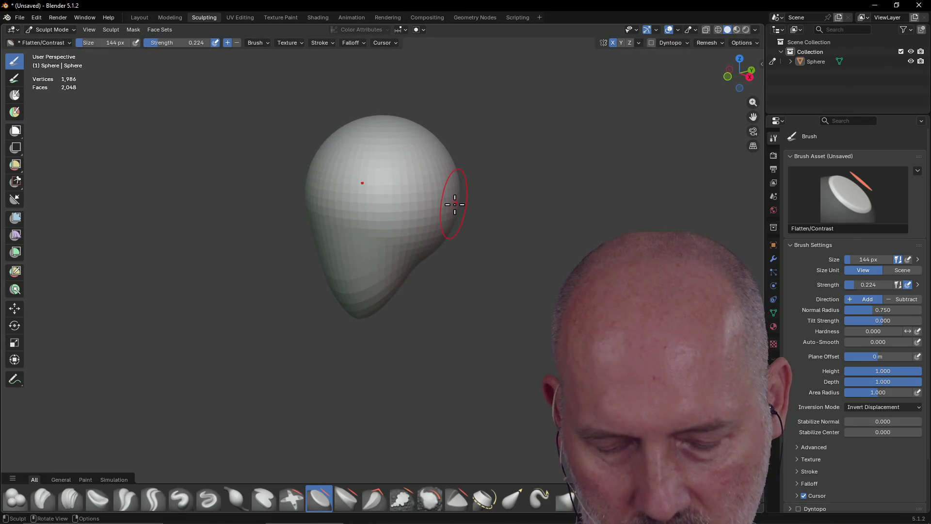
pyautogui.press('`')
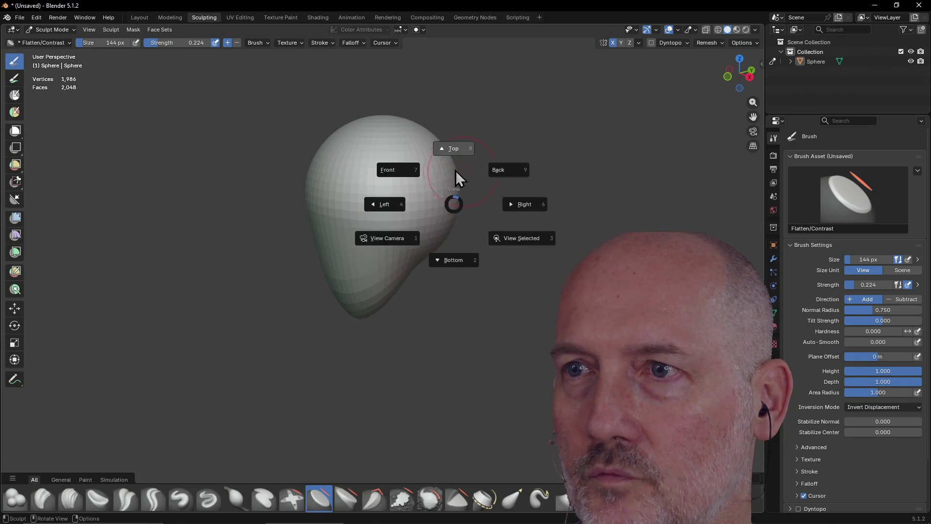
pyautogui.click(408, 174)
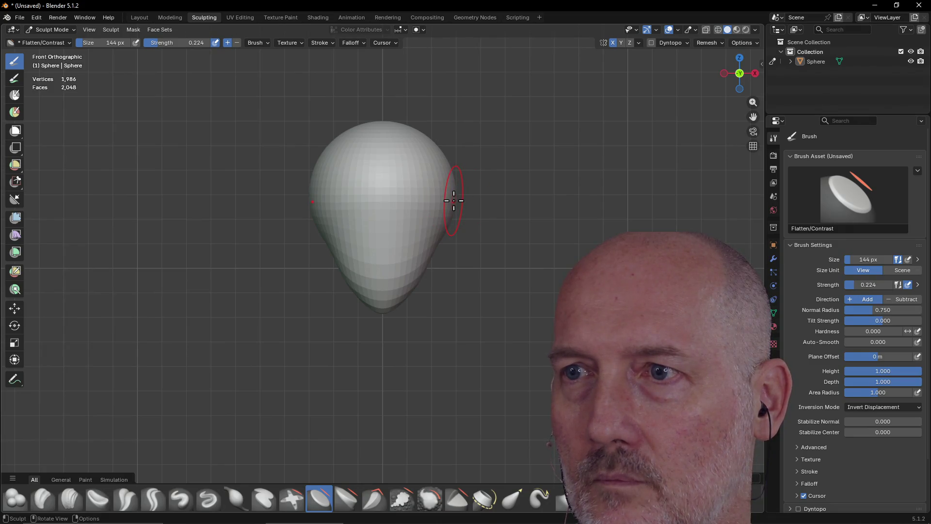
pyautogui.moveTo(448, 199)
pyautogui.mouseDown()
pyautogui.moveTo(438, 197)
pyautogui.moveTo(457, 201)
pyautogui.mouseUp()
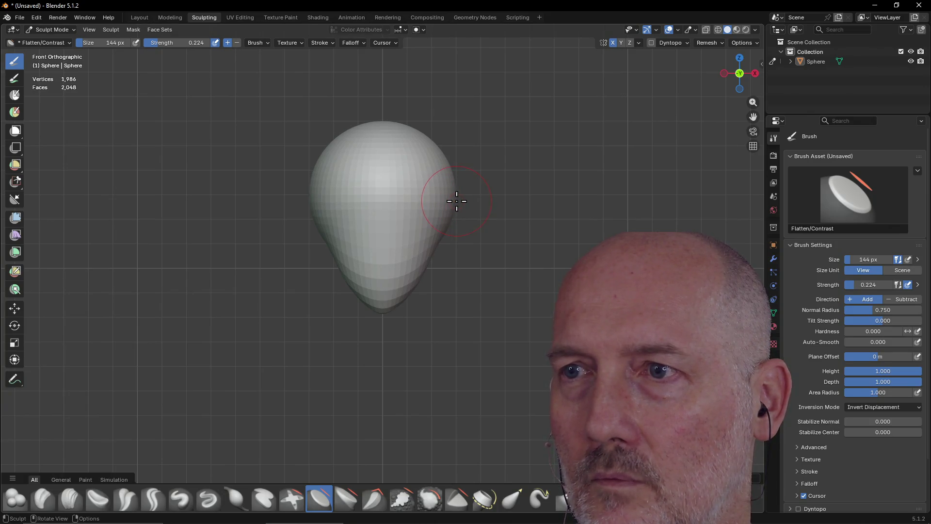
pyautogui.press('`')
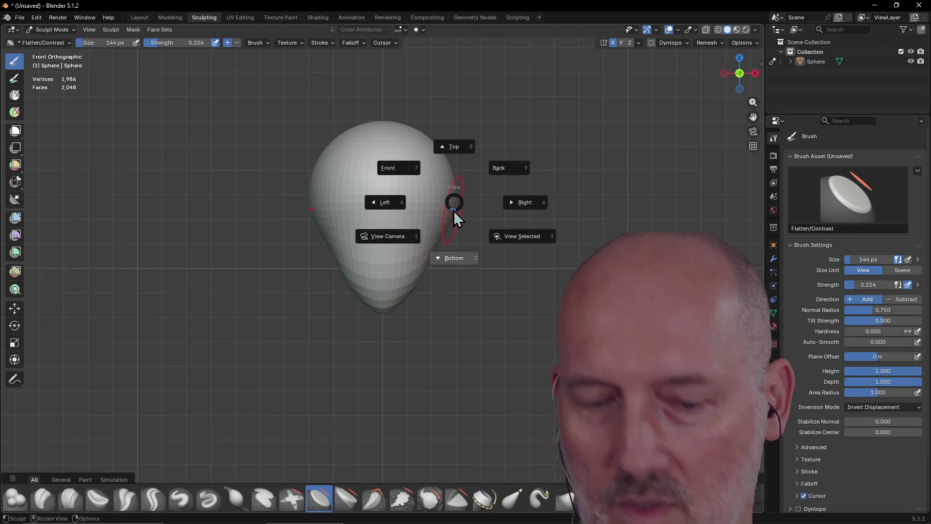
pyautogui.press('Escape')
pyautogui.moveTo(452, 214); pyautogui.dragTo(422, 223, button='middle')
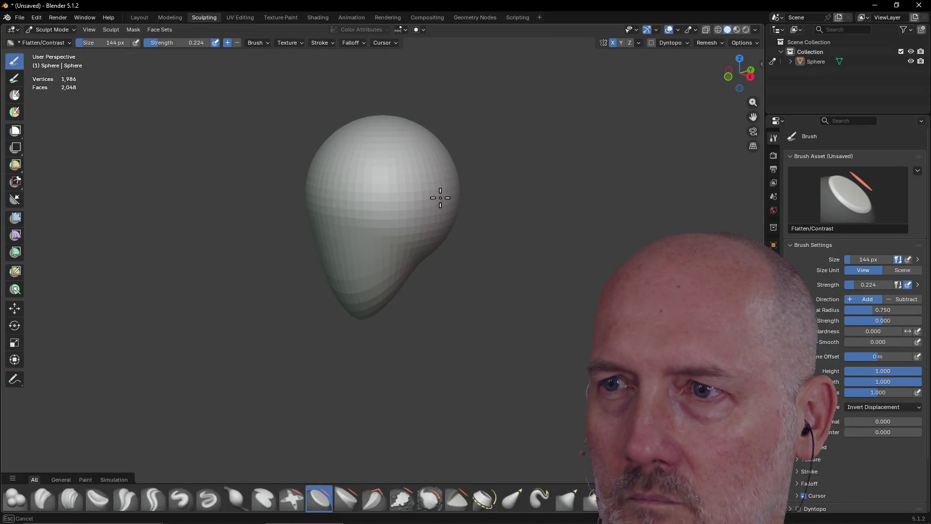
pyautogui.hotkey('shift', 'f')
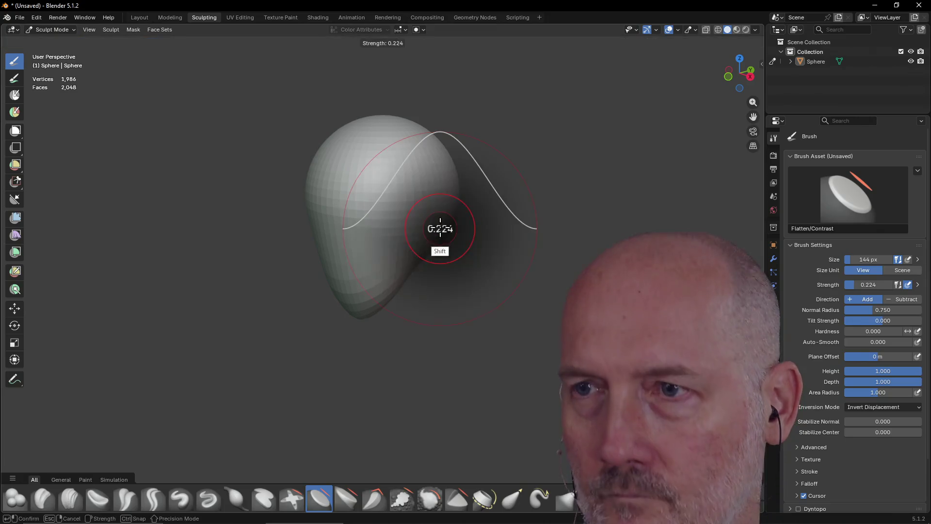
pyautogui.click(473, 234)
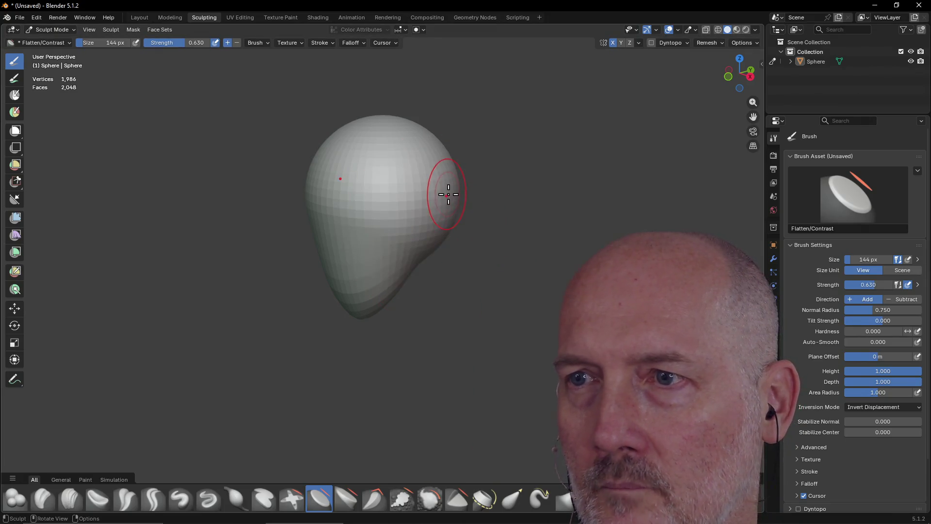
# - Flatten the right side, another area and the top of the head with Flatten/Contrast strokes
pyautogui.moveTo(447, 204); pyautogui.dragTo(446, 178)
pyautogui.moveTo(445, 224)
pyautogui.mouseDown()
pyautogui.moveTo(450, 203)
pyautogui.moveTo(432, 177)
pyautogui.moveTo(443, 197)
pyautogui.mouseUp()
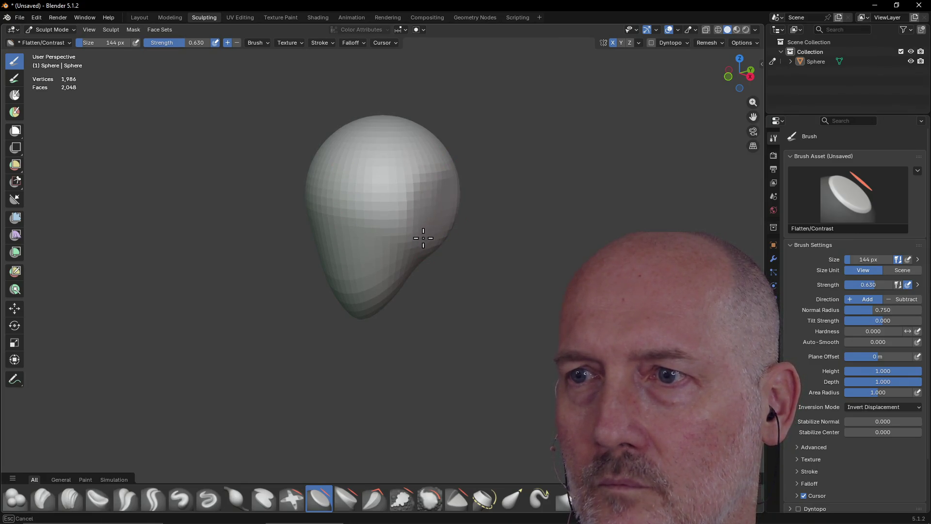
pyautogui.moveTo(423, 237); pyautogui.dragTo(427, 233)
pyautogui.moveTo(492, 210)
pyautogui.mouseDown(button='middle')
pyautogui.moveTo(422, 253)
pyautogui.moveTo(408, 198)
pyautogui.moveTo(415, 196)
pyautogui.mouseUp(button='middle')
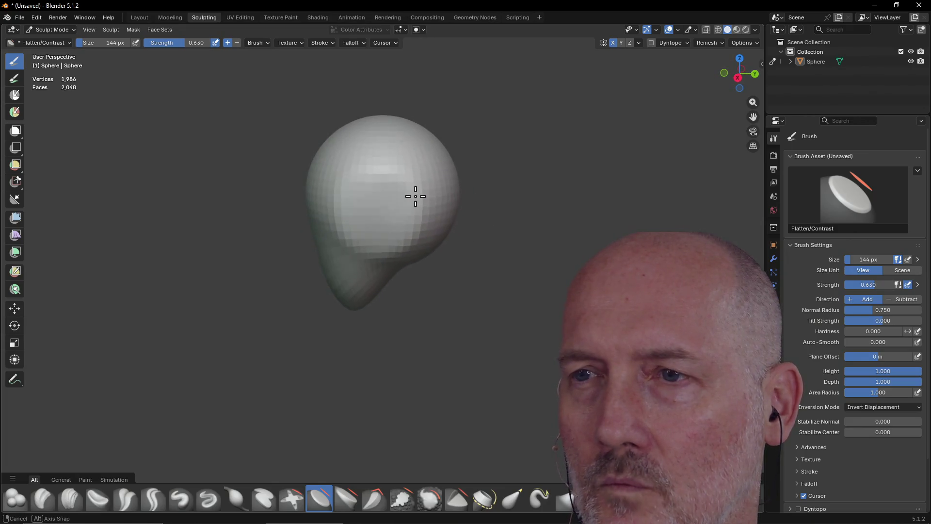
pyautogui.moveTo(407, 228)
pyautogui.mouseDown()
pyautogui.moveTo(410, 187)
pyautogui.moveTo(383, 187)
pyautogui.mouseUp()
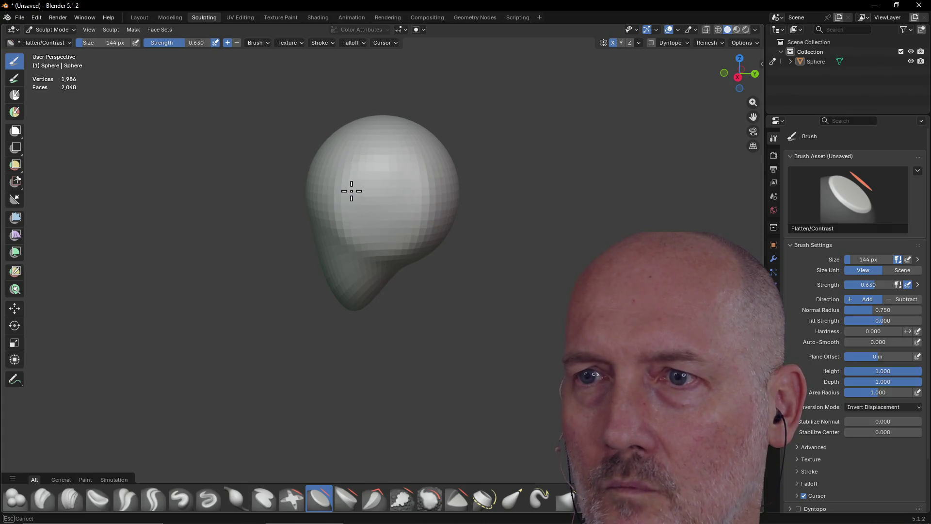
pyautogui.moveTo(370, 229)
pyautogui.mouseDown(button='middle')
pyautogui.moveTo(453, 245)
pyautogui.moveTo(411, 229)
pyautogui.mouseUp(button='middle')
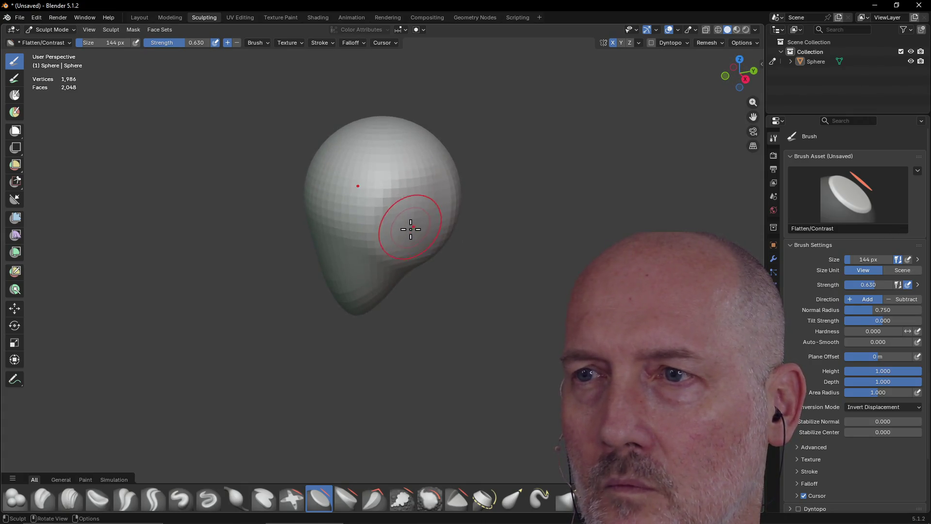
pyautogui.moveTo(422, 192)
pyautogui.mouseDown(button='middle')
pyautogui.moveTo(426, 216)
pyautogui.moveTo(387, 189)
pyautogui.mouseUp(button='middle')
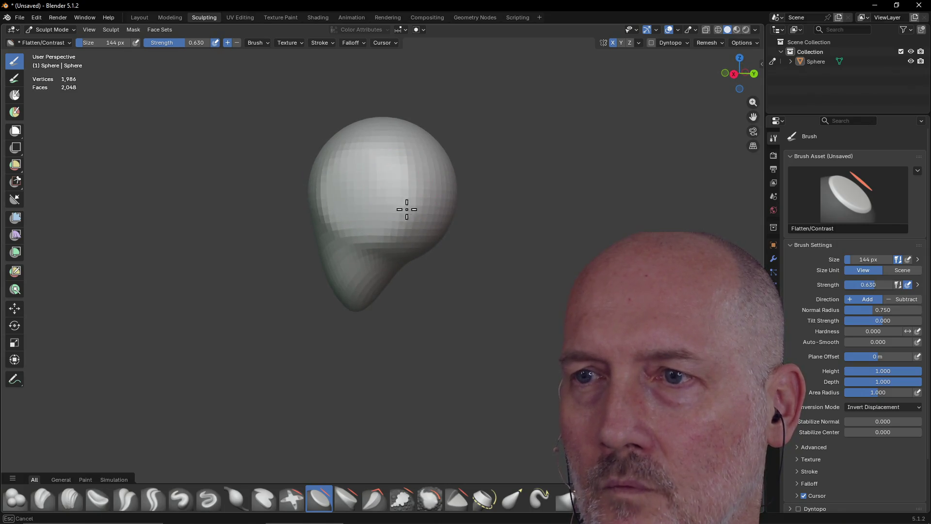
pyautogui.moveTo(403, 155); pyautogui.dragTo(344, 163)
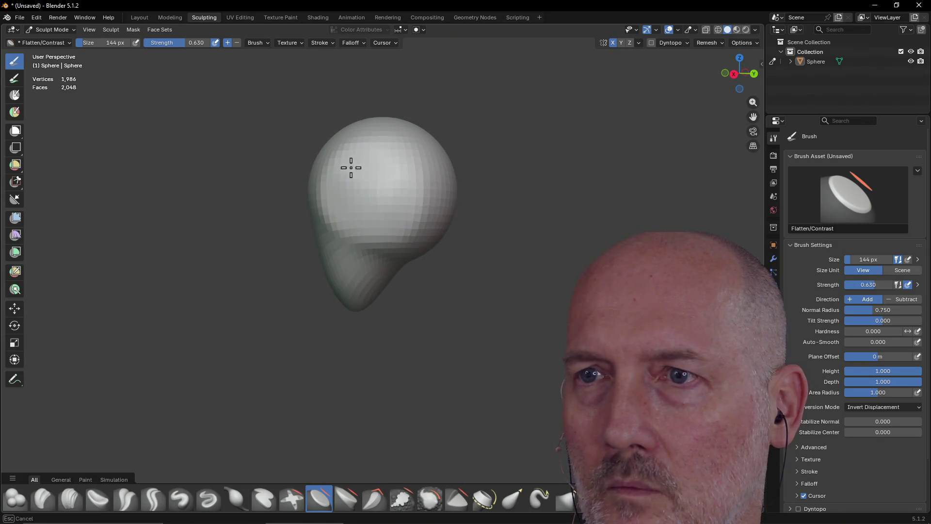
# - Orbit around the head to check its smoother, egg-like outline from several sides
pyautogui.moveTo(368, 186)
pyautogui.mouseDown(button='middle')
pyautogui.moveTo(432, 214)
pyautogui.moveTo(624, 235)
pyautogui.moveTo(406, 218)
pyautogui.moveTo(592, 206)
pyautogui.moveTo(622, 214)
pyautogui.moveTo(386, 227)
pyautogui.mouseUp(button='middle')
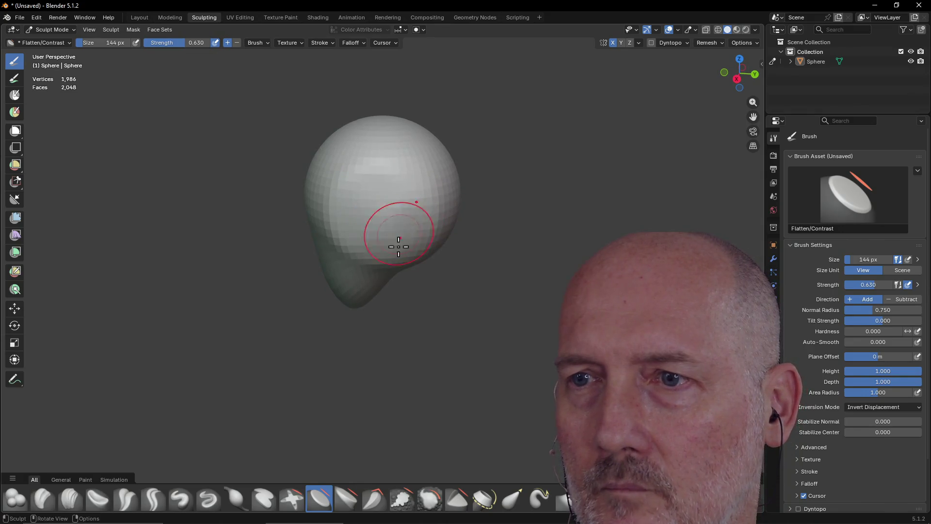
pyautogui.moveTo(393, 207)
pyautogui.mouseDown(button='middle')
pyautogui.moveTo(420, 306)
pyautogui.moveTo(416, 258)
pyautogui.moveTo(444, 207)
pyautogui.moveTo(467, 273)
pyautogui.moveTo(498, 259)
pyautogui.mouseUp(button='middle')
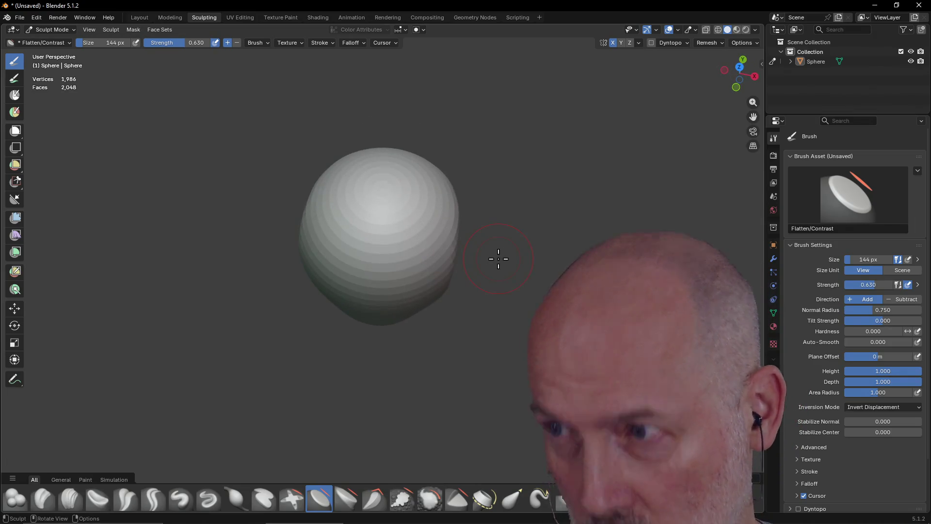
pyautogui.moveTo(395, 249)
pyautogui.mouseDown(button='middle')
pyautogui.moveTo(412, 243)
pyautogui.moveTo(354, 195)
pyautogui.moveTo(372, 220)
pyautogui.moveTo(335, 196)
pyautogui.moveTo(310, 160)
pyautogui.mouseUp(button='middle')
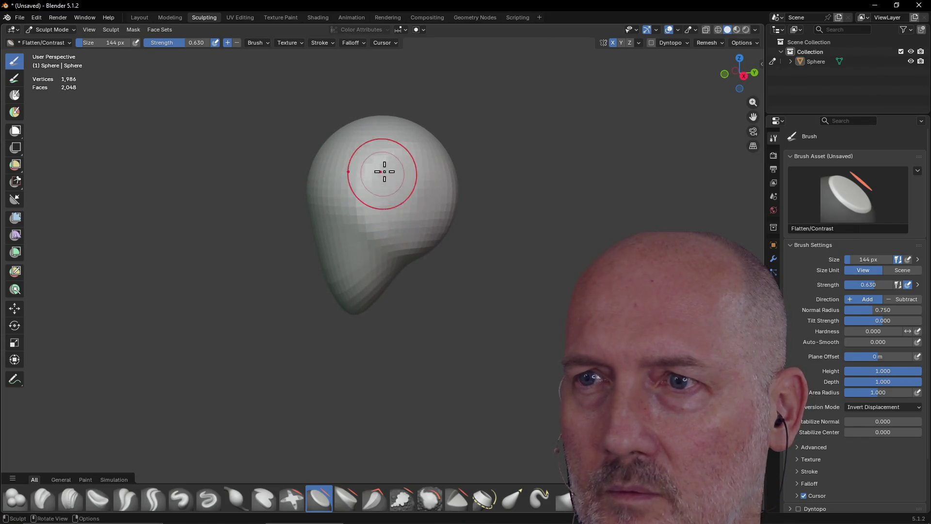
pyautogui.moveTo(378, 178)
pyautogui.mouseDown(button='middle')
pyautogui.moveTo(455, 291)
pyautogui.moveTo(445, 219)
pyautogui.moveTo(474, 231)
pyautogui.mouseUp(button='middle')
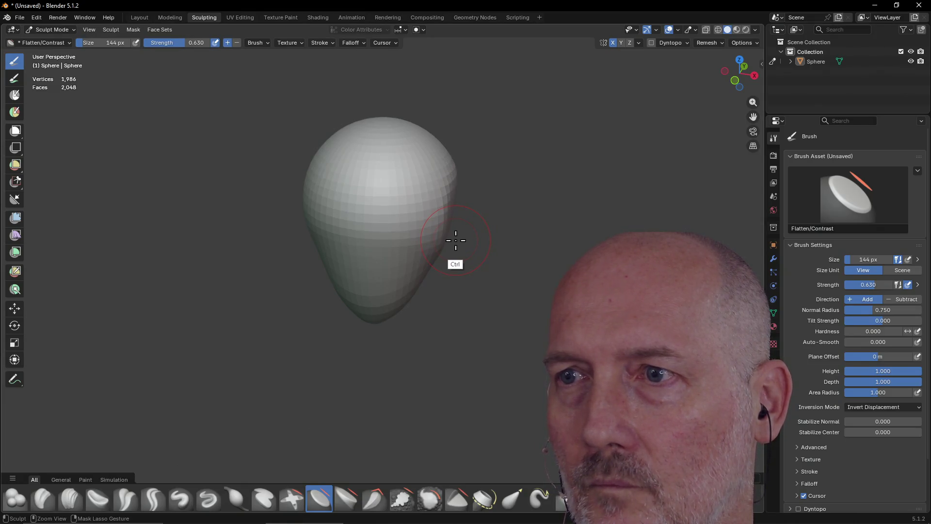
pyautogui.moveTo(402, 208)
pyautogui.mouseDown(button='middle')
pyautogui.moveTo(409, 243)
pyautogui.moveTo(339, 241)
pyautogui.moveTo(347, 287)
pyautogui.moveTo(337, 221)
pyautogui.mouseUp(button='middle')
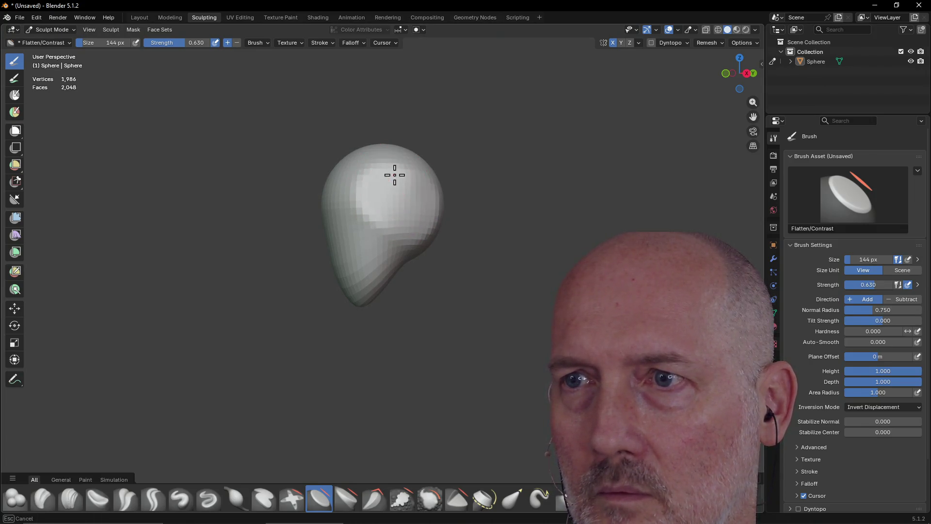
pyautogui.moveTo(406, 203)
pyautogui.mouseDown(button='middle')
pyautogui.moveTo(362, 181)
pyautogui.moveTo(482, 270)
pyautogui.moveTo(439, 276)
pyautogui.moveTo(395, 220)
pyautogui.moveTo(391, 251)
pyautogui.moveTo(379, 208)
pyautogui.mouseUp(button='middle')
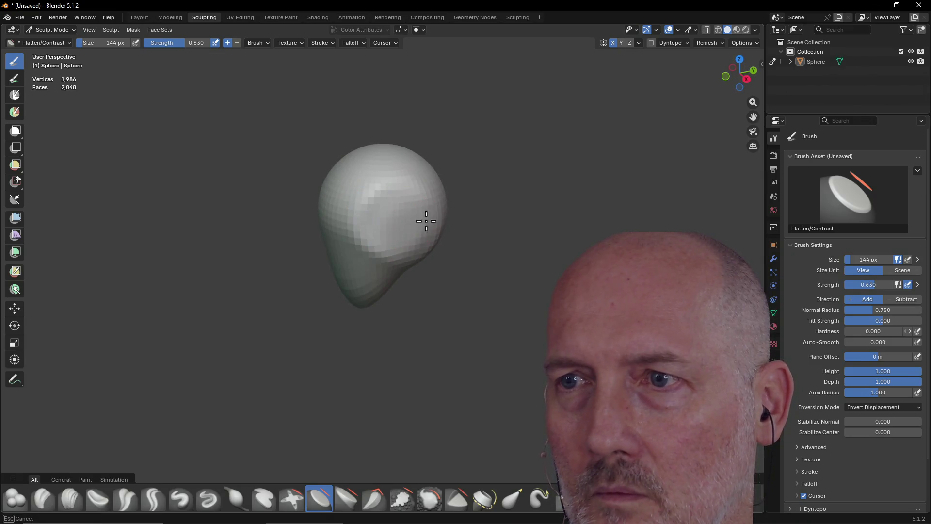
pyautogui.moveTo(414, 242)
pyautogui.mouseDown(button='middle')
pyautogui.moveTo(507, 272)
pyautogui.moveTo(393, 231)
pyautogui.moveTo(441, 234)
pyautogui.moveTo(427, 228)
pyautogui.mouseUp(button='middle')
pyautogui.press('ctrl')
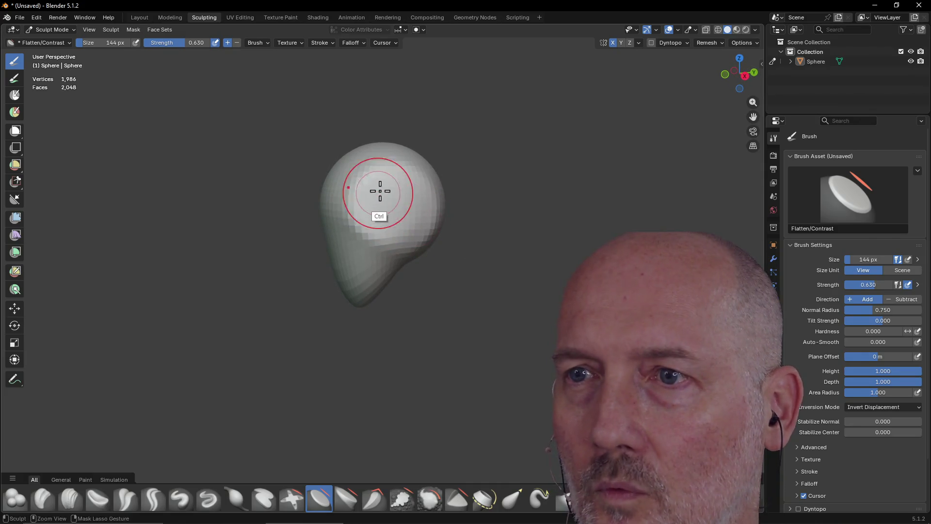
pyautogui.moveTo(364, 199)
pyautogui.mouseDown(button='middle')
pyautogui.moveTo(451, 237)
pyautogui.moveTo(463, 179)
pyautogui.moveTo(493, 189)
pyautogui.moveTo(509, 140)
pyautogui.moveTo(546, 177)
pyautogui.moveTo(515, 206)
pyautogui.moveTo(418, 243)
pyautogui.moveTo(408, 225)
pyautogui.moveTo(429, 219)
pyautogui.moveTo(426, 201)
pyautogui.mouseUp(button='middle')
# - Voxel-remesh the head into a denser mesh of 18,608 vertices
pyautogui.hotkey('ctrl', 'r')
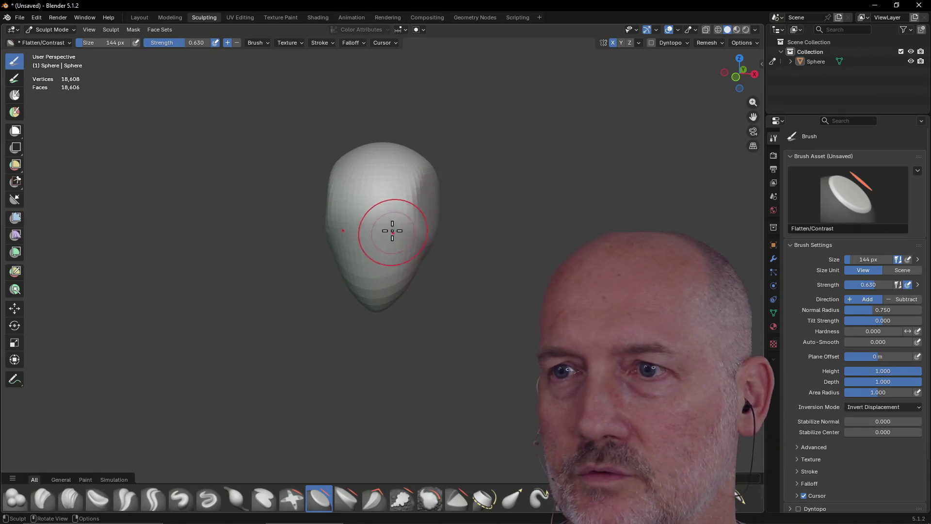
pyautogui.press('ctrl')
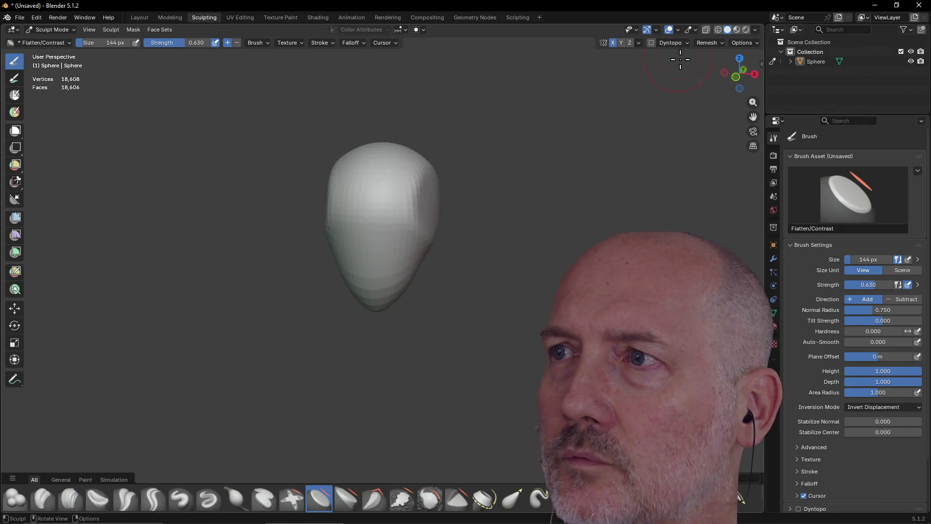
pyautogui.click(709, 45)
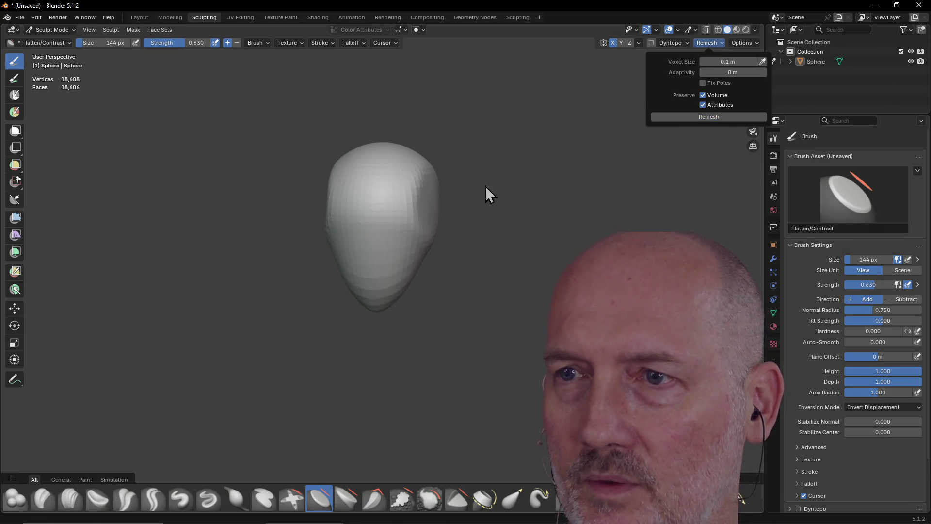
# - Flatten the dent on top of the head into a rounder dome
pyautogui.moveTo(478, 155)
pyautogui.mouseDown(button='middle')
pyautogui.moveTo(474, 208)
pyautogui.moveTo(485, 118)
pyautogui.moveTo(525, 147)
pyautogui.moveTo(486, 120)
pyautogui.moveTo(536, 137)
pyautogui.moveTo(526, 137)
pyautogui.mouseUp(button='middle')
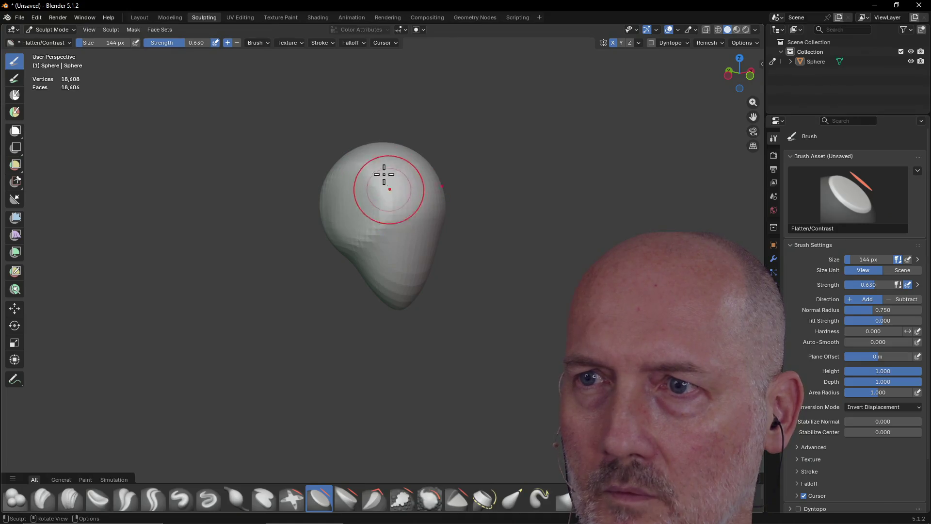
pyautogui.moveTo(363, 168)
pyautogui.mouseDown()
pyautogui.moveTo(376, 217)
pyautogui.moveTo(385, 191)
pyautogui.mouseUp()
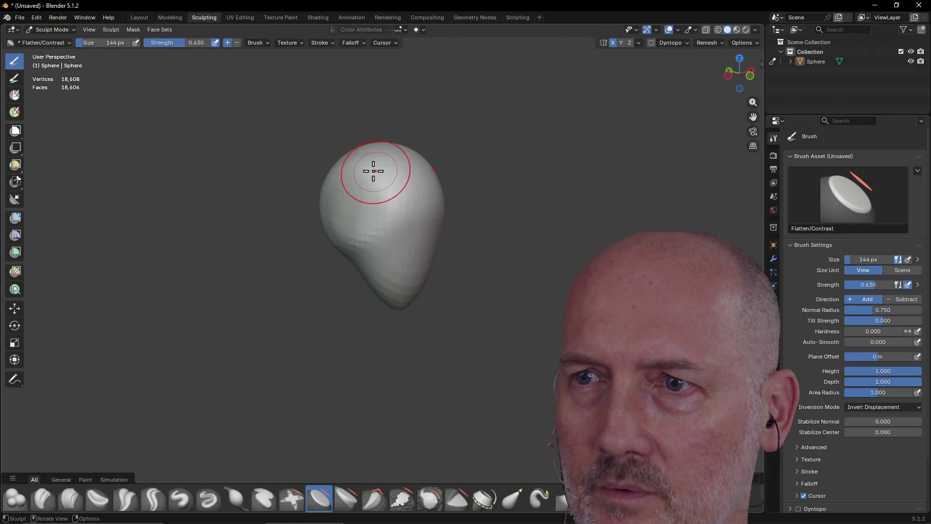
pyautogui.moveTo(366, 161)
pyautogui.mouseDown(button='middle')
pyautogui.moveTo(416, 183)
pyautogui.moveTo(343, 191)
pyautogui.mouseUp(button='middle')
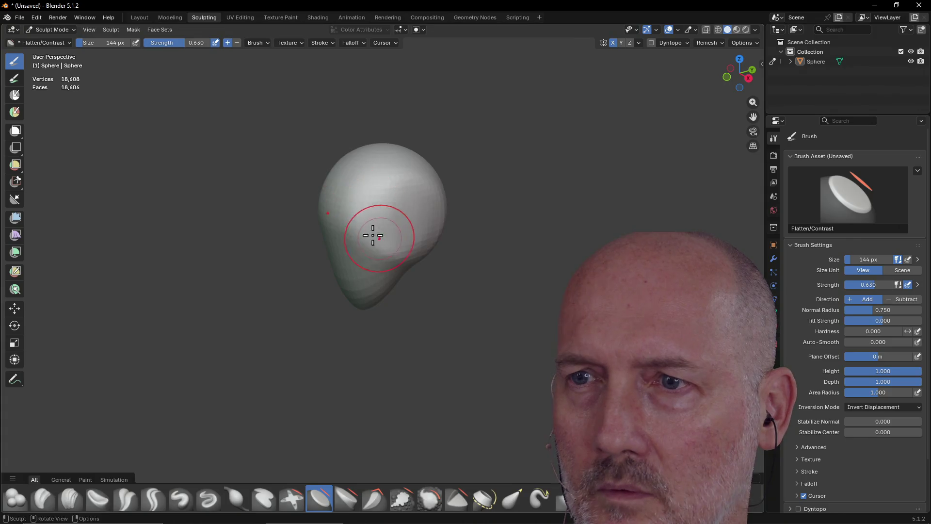
pyautogui.moveTo(396, 238); pyautogui.dragTo(433, 183)
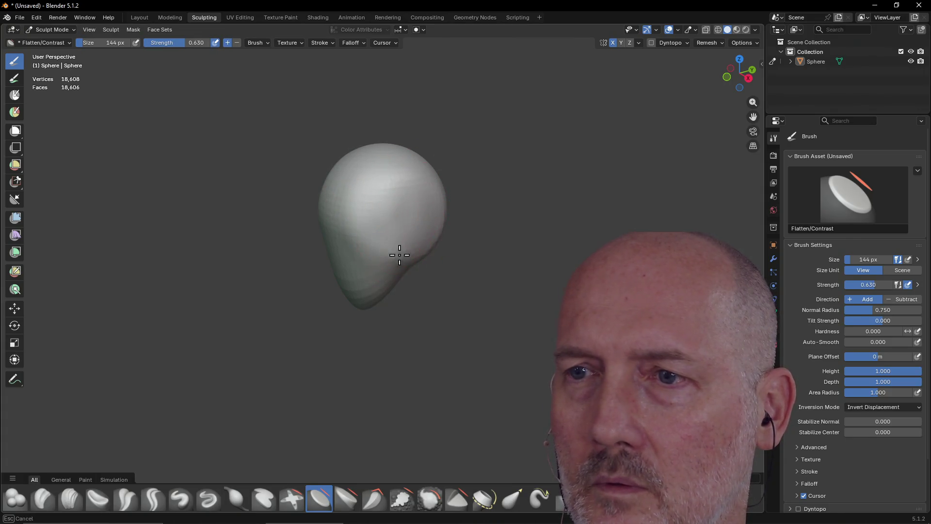
# - Select the Grab brush and orbit the view toward the head's front
pyautogui.moveTo(456, 175)
pyautogui.mouseDown(button='middle')
pyautogui.moveTo(505, 137)
pyautogui.moveTo(421, 207)
pyautogui.moveTo(443, 187)
pyautogui.moveTo(337, 339)
pyautogui.mouseUp(button='middle')
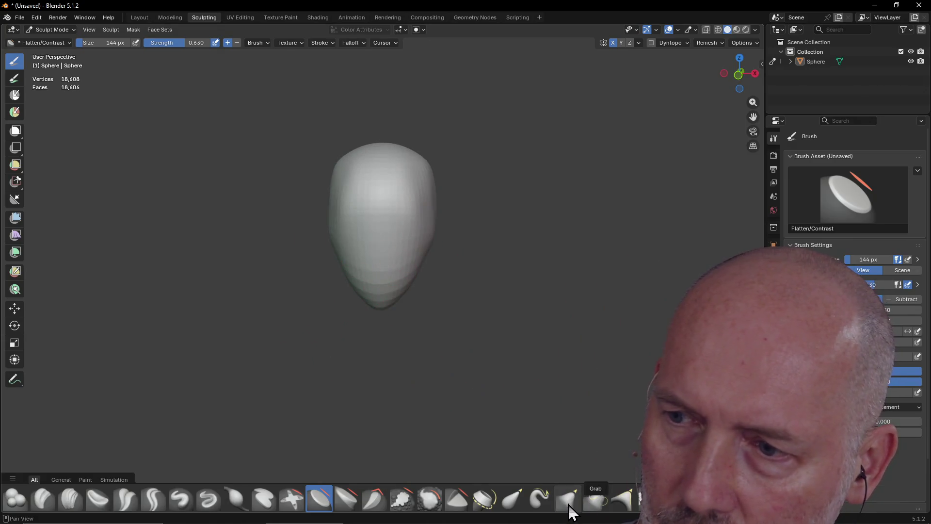
pyautogui.click(568, 502)
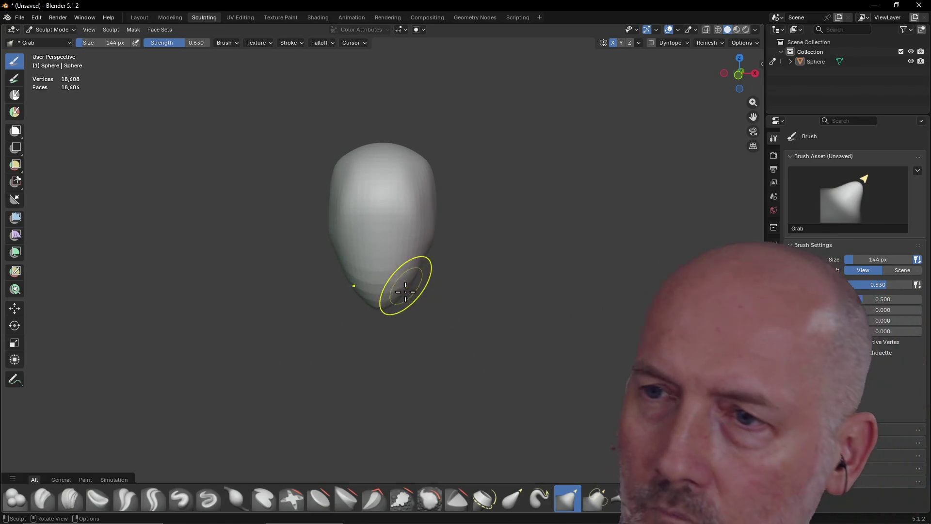
pyautogui.moveTo(380, 316)
pyautogui.mouseDown(button='middle')
pyautogui.moveTo(382, 236)
pyautogui.moveTo(376, 326)
pyautogui.mouseUp(button='middle')
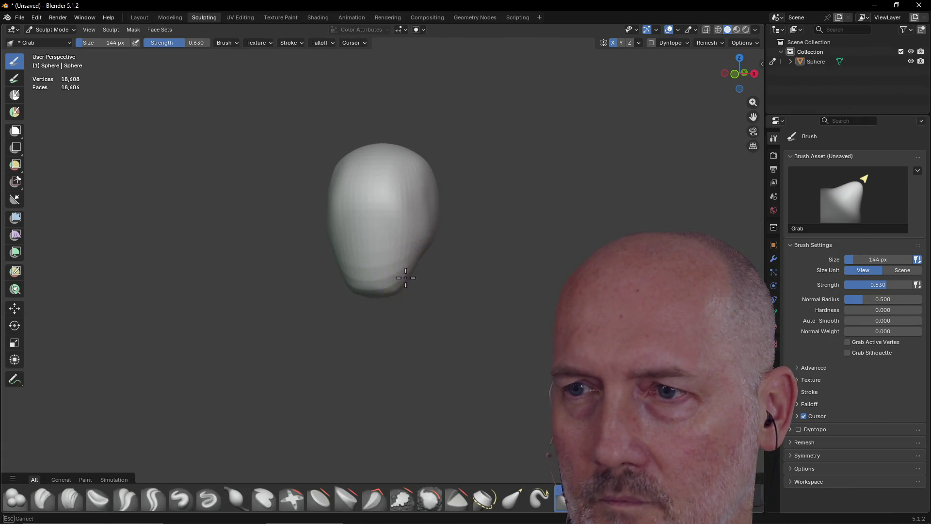
pyautogui.moveTo(409, 284)
pyautogui.mouseDown(button='middle')
pyautogui.moveTo(548, 288)
pyautogui.moveTo(364, 238)
pyautogui.moveTo(390, 226)
pyautogui.mouseUp(button='middle')
# - Zoom on the head and make the Mask brush active at 144 px
pyautogui.scroll(3, 383, 234)
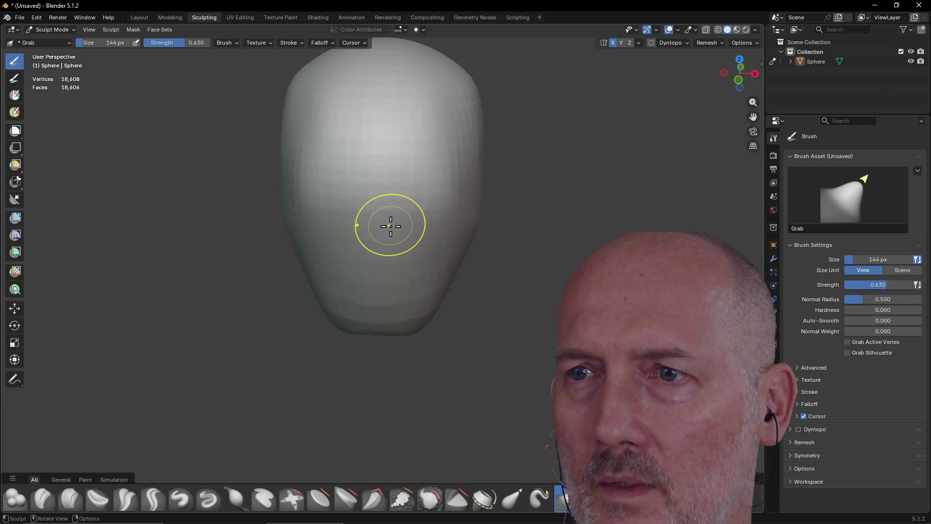
pyautogui.scroll(3, 390, 226)
pyautogui.scroll(-5, 390, 228)
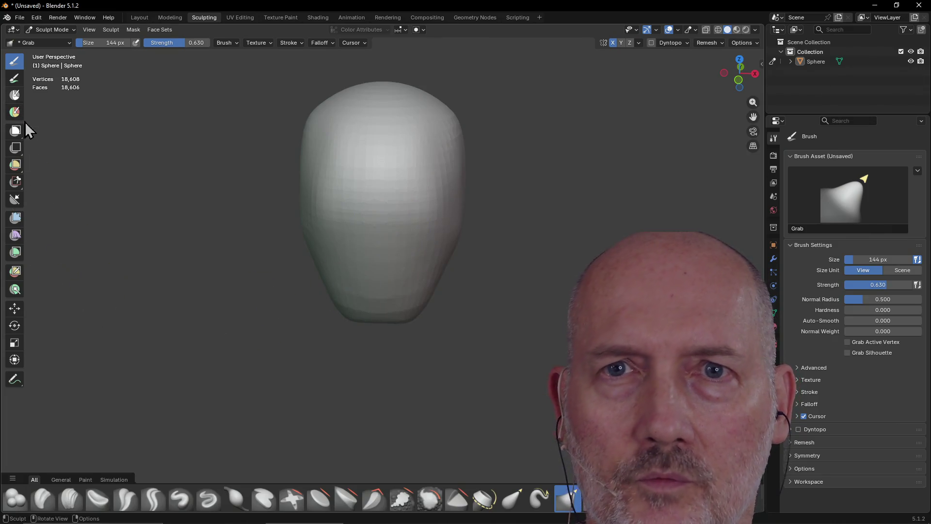
pyautogui.click(16, 95)
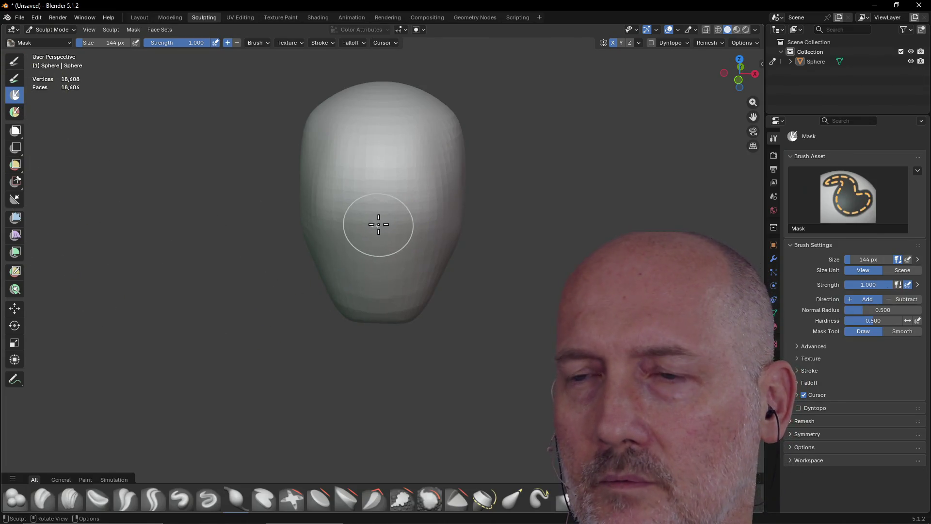
# - Shrink the Mask brush to 62 px and switch to front orthographic view
pyautogui.press('f')
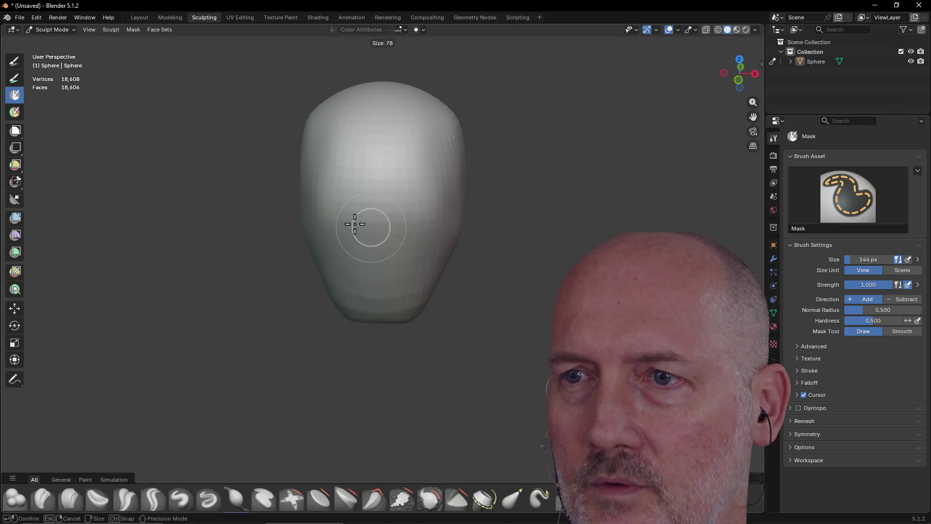
pyautogui.click(354, 223)
pyautogui.moveTo(378, 212); pyautogui.dragTo(385, 208, button='middle')
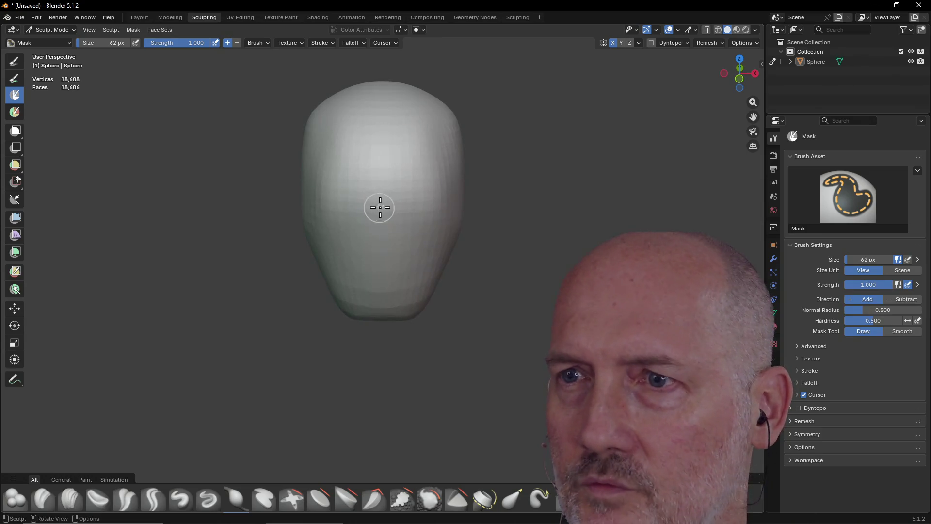
pyautogui.press('`')
pyautogui.click(339, 174)
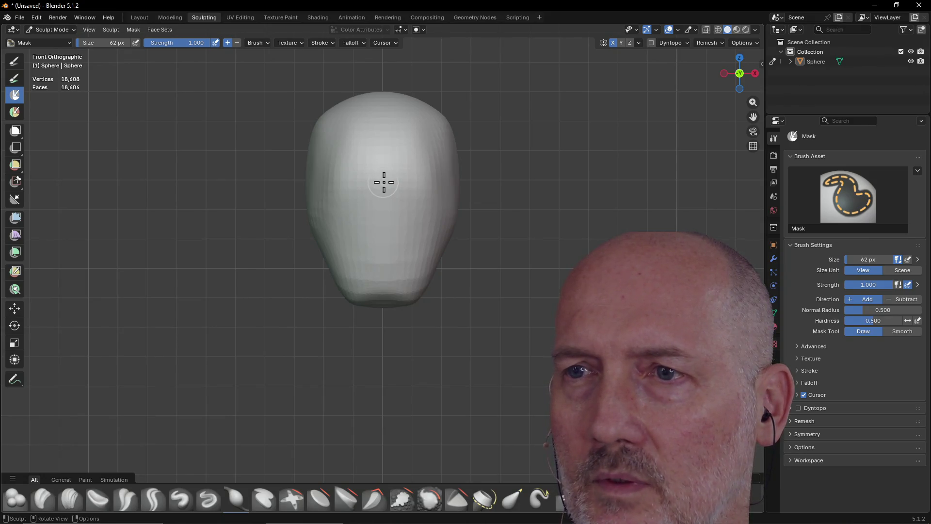
# - Mask a vertical strip down the face centre to the chin, then invert the mask
pyautogui.moveTo(383, 208); pyautogui.dragTo(383, 225)
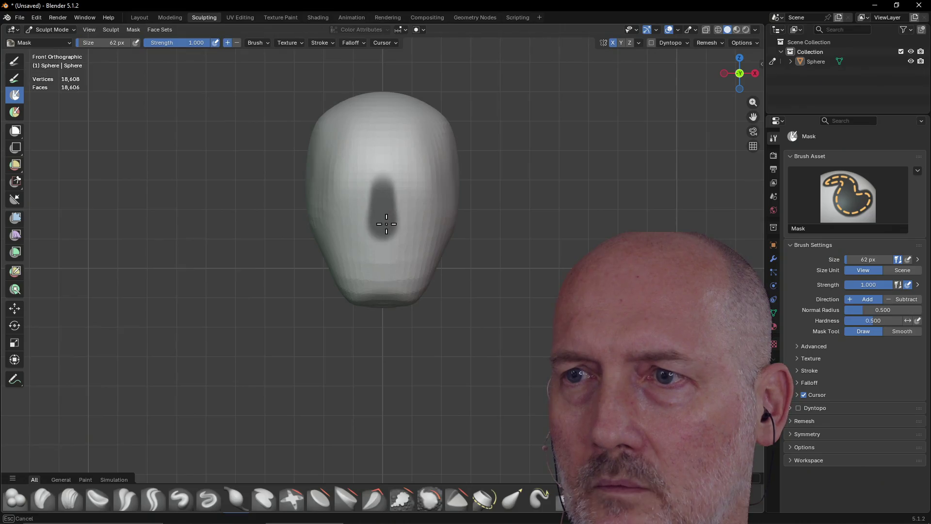
pyautogui.moveTo(382, 214); pyautogui.dragTo(384, 228)
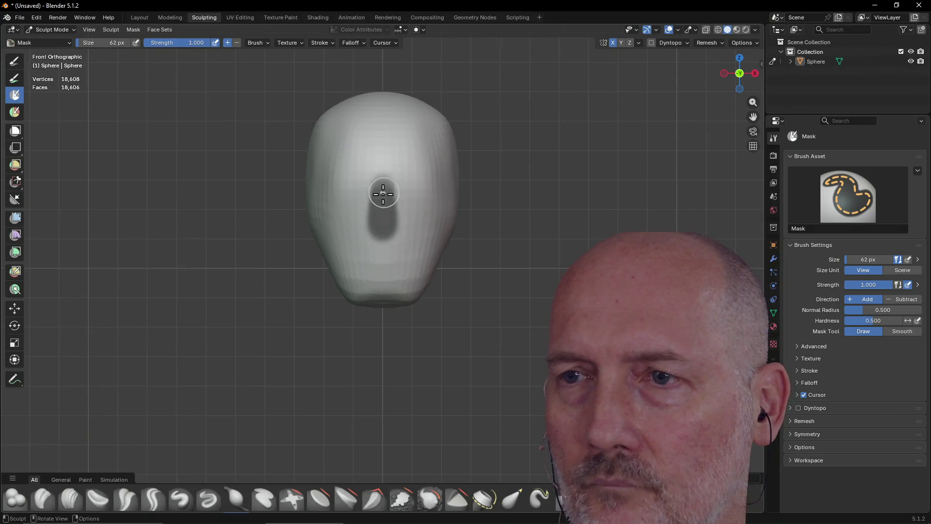
pyautogui.hotkey('ctrl', 'i')
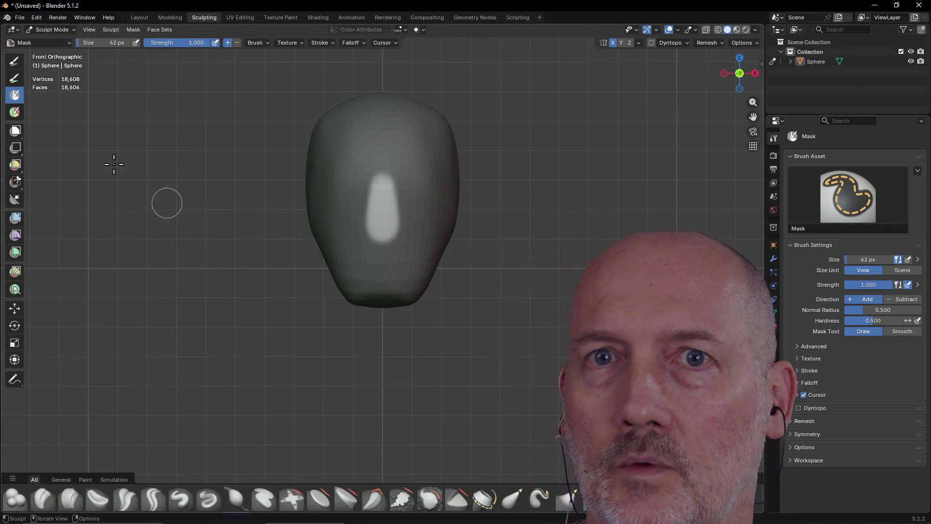
pyautogui.click(15, 61)
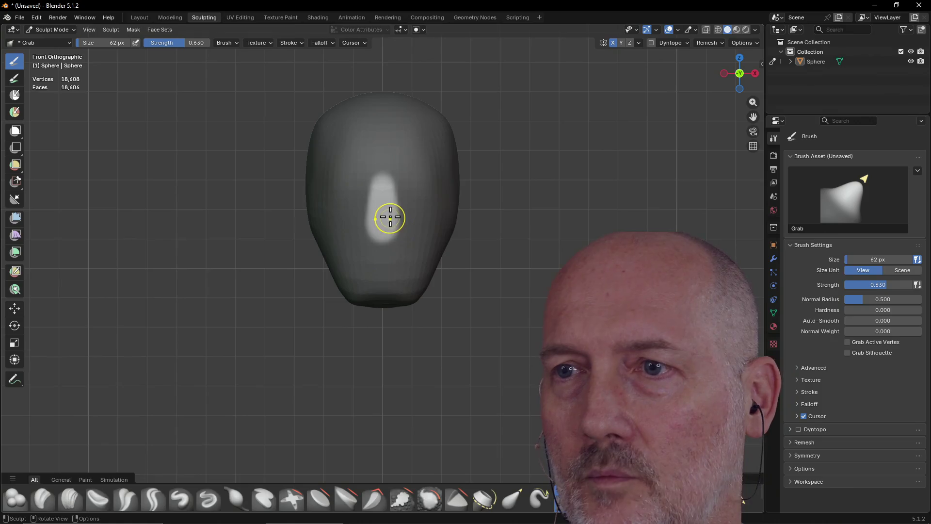
# - From the Right view, pull the unmasked strip outward into a nose with Grab
pyautogui.press('`')
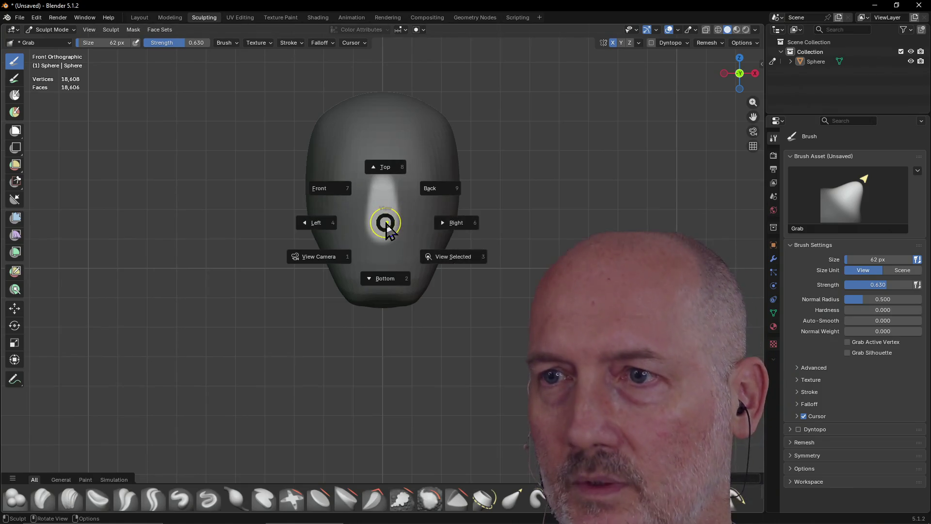
pyautogui.click(455, 224)
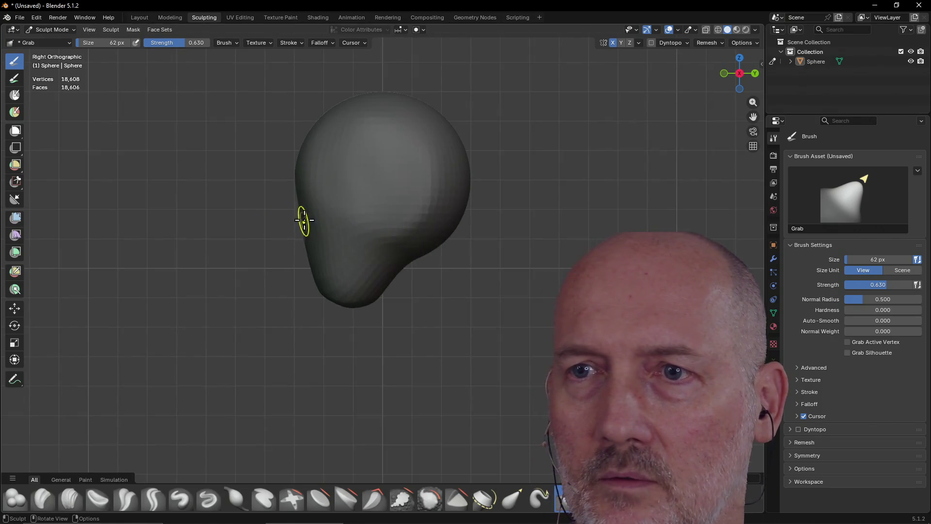
pyautogui.moveTo(301, 220)
pyautogui.mouseDown()
pyautogui.moveTo(288, 215)
pyautogui.moveTo(291, 225)
pyautogui.mouseUp()
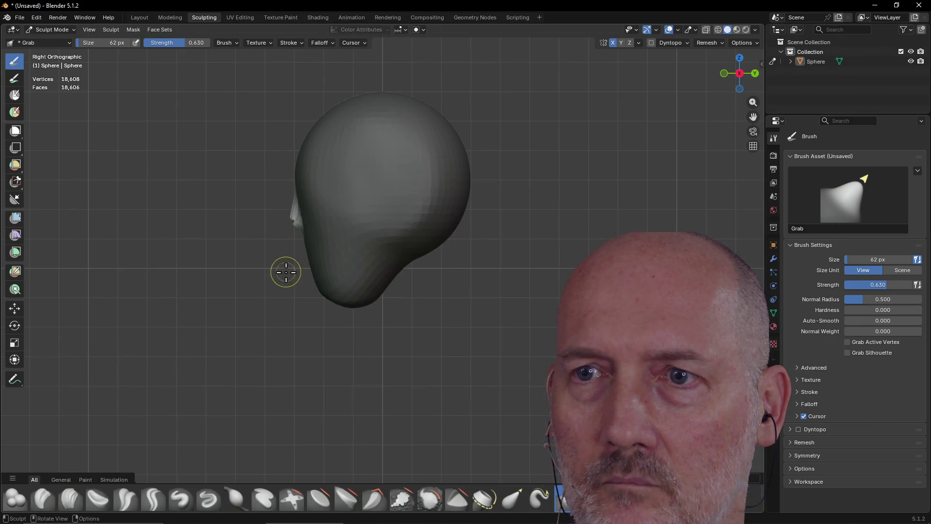
pyautogui.press('Tab')
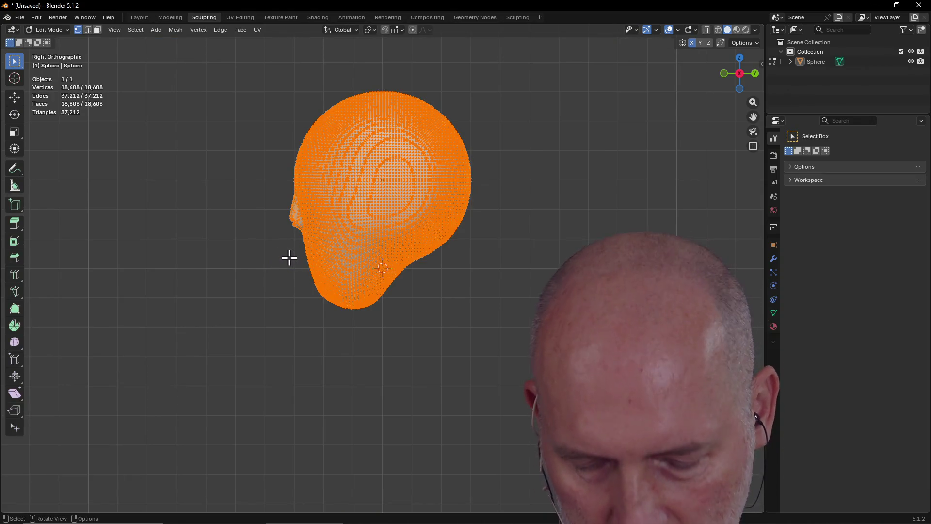
pyautogui.press('Tab')
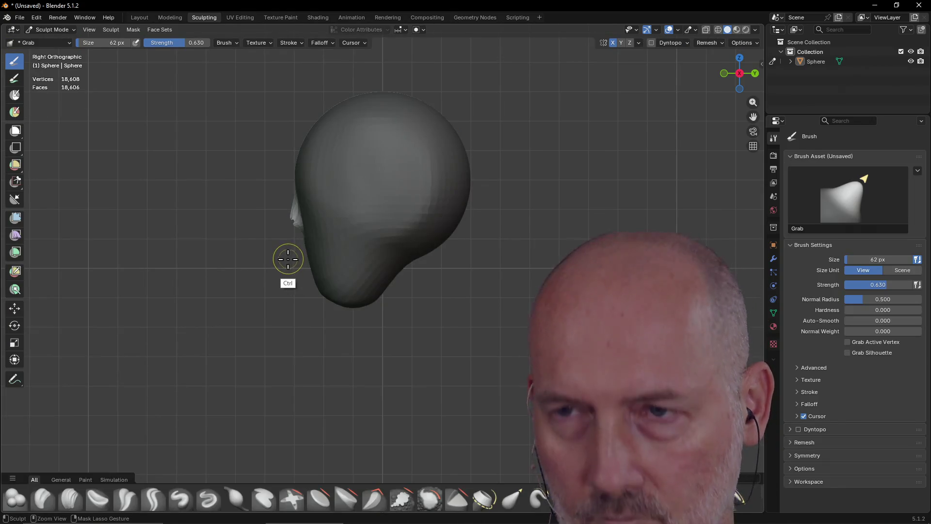
pyautogui.press('Tab')
pyautogui.press('Tab')
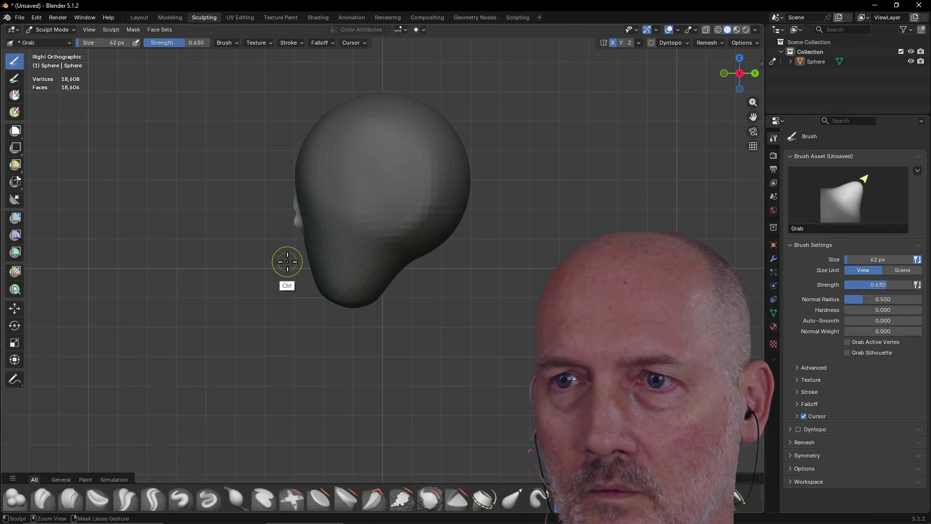
pyautogui.moveTo(286, 251)
pyautogui.mouseDown(button='middle')
pyautogui.moveTo(316, 241)
pyautogui.moveTo(411, 261)
pyautogui.moveTo(407, 287)
pyautogui.mouseUp(button='middle')
# - Set the Grab brush to 184 px and pull the nose bulge further out
pyautogui.moveTo(385, 272)
pyautogui.mouseDown()
pyautogui.moveTo(387, 258)
pyautogui.moveTo(395, 270)
pyautogui.mouseUp()
pyautogui.press('f')
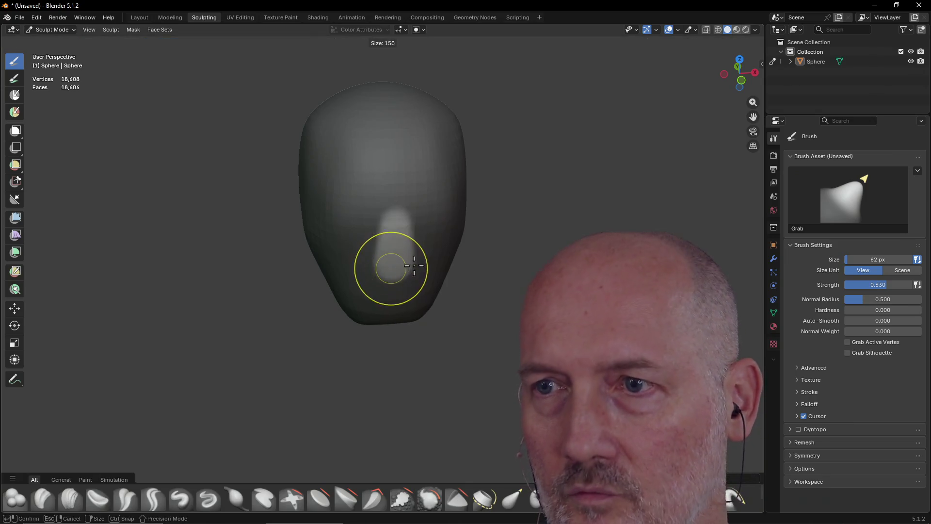
pyautogui.click(391, 270)
pyautogui.moveTo(391, 271)
pyautogui.mouseDown()
pyautogui.moveTo(387, 260)
pyautogui.moveTo(397, 287)
pyautogui.moveTo(395, 254)
pyautogui.mouseUp()
pyautogui.moveTo(394, 254)
pyautogui.mouseDown(button='middle')
pyautogui.moveTo(439, 213)
pyautogui.moveTo(450, 224)
pyautogui.mouseUp(button='middle')
pyautogui.moveTo(461, 226)
pyautogui.mouseDown()
pyautogui.moveTo(451, 221)
pyautogui.moveTo(460, 215)
pyautogui.mouseUp()
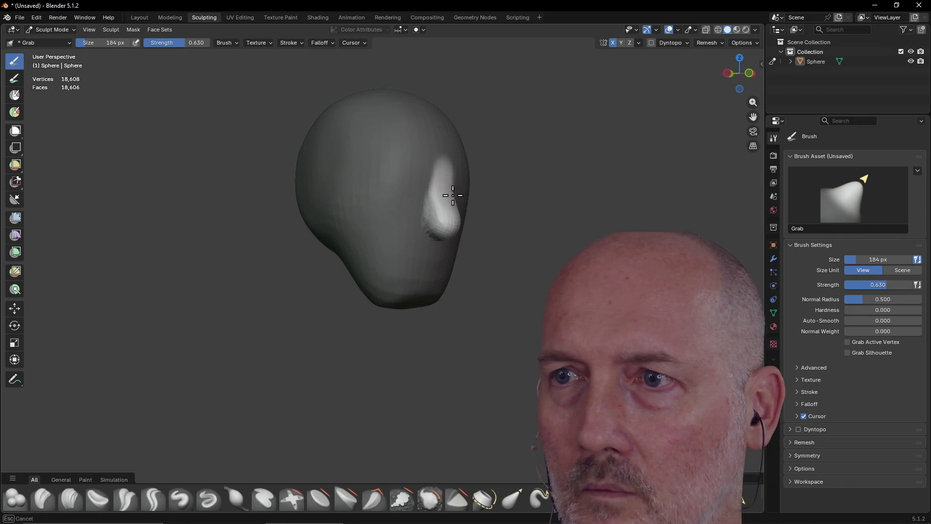
# - Nudge the nose bulge down and left, undo the last change, and return near front view
pyautogui.press('ctrl')
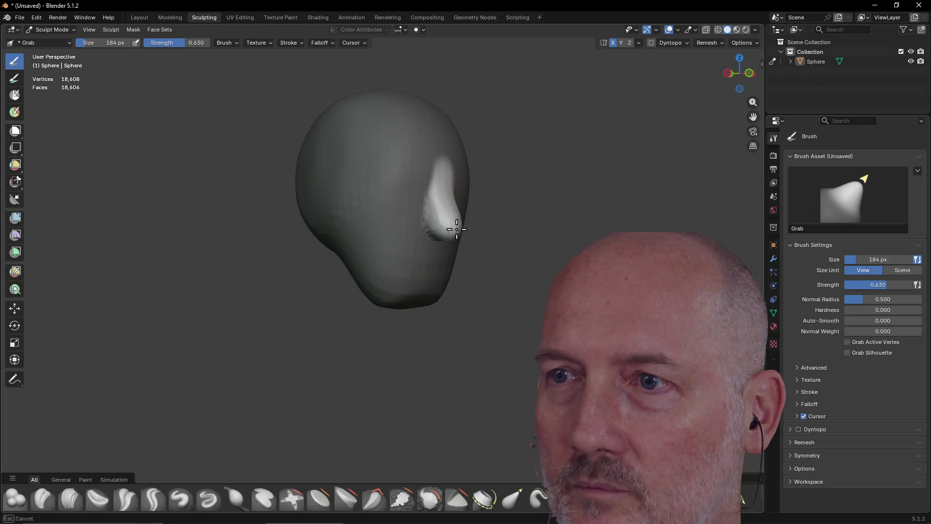
pyautogui.moveTo(458, 200)
pyautogui.mouseDown(button='middle')
pyautogui.moveTo(395, 233)
pyautogui.moveTo(391, 224)
pyautogui.moveTo(322, 225)
pyautogui.moveTo(413, 223)
pyautogui.moveTo(431, 243)
pyautogui.moveTo(456, 210)
pyautogui.mouseUp(button='middle')
pyautogui.moveTo(460, 222); pyautogui.dragTo(456, 226)
pyautogui.moveTo(461, 201)
pyautogui.mouseDown(button='middle')
pyautogui.moveTo(379, 243)
pyautogui.moveTo(360, 222)
pyautogui.moveTo(383, 223)
pyautogui.moveTo(422, 202)
pyautogui.moveTo(414, 218)
pyautogui.moveTo(381, 233)
pyautogui.mouseUp(button='middle')
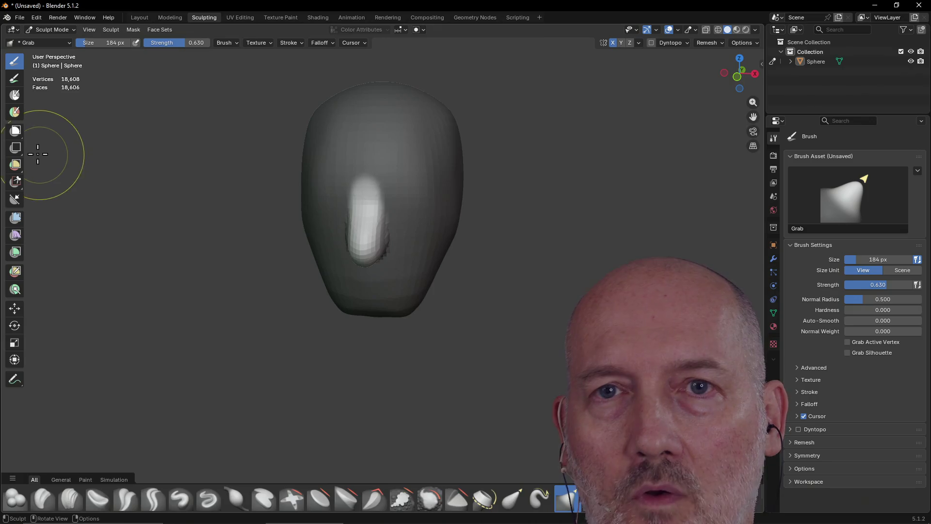
pyautogui.hotkey('ctrl', 'z')
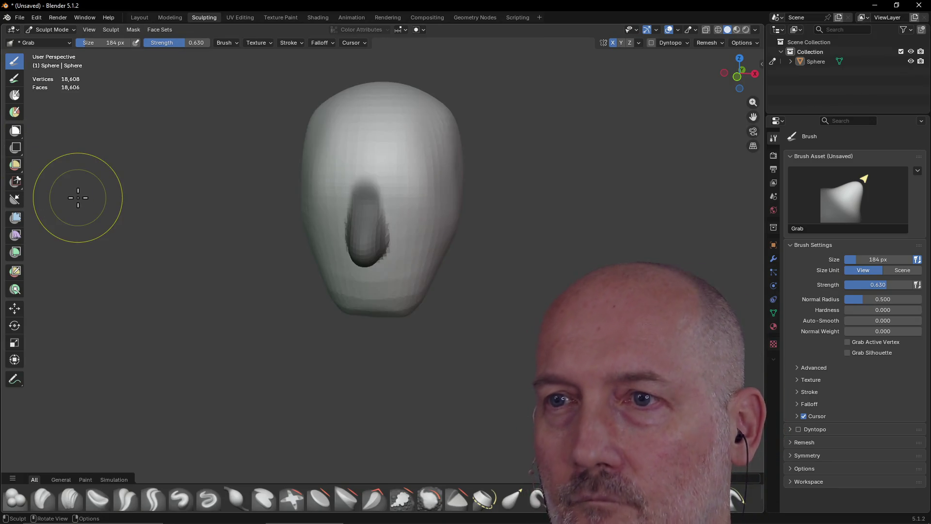
pyautogui.moveTo(77, 198)
pyautogui.mouseDown(button='middle')
pyautogui.moveTo(380, 276)
pyautogui.moveTo(509, 196)
pyautogui.mouseUp(button='middle')
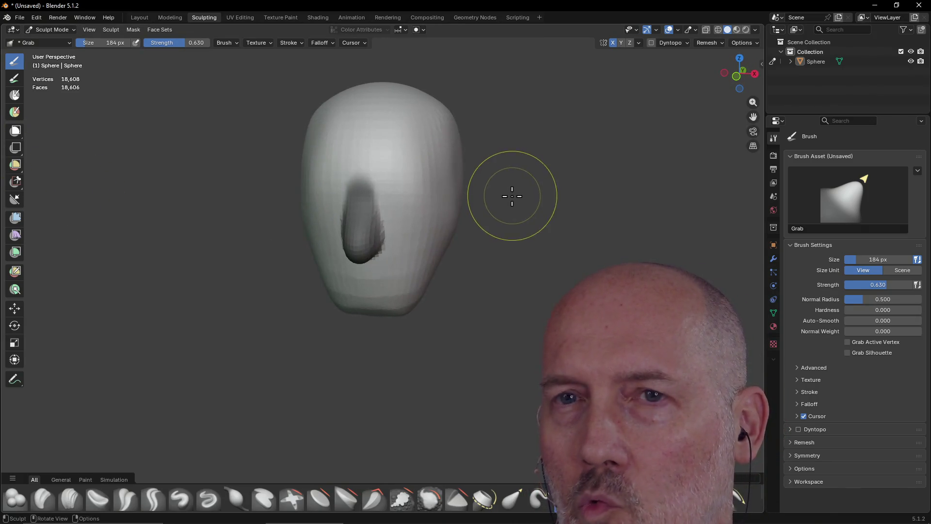
# - With the Mask brush at 78 px, mask round left and right eye sockets beside the nose
pyautogui.click(15, 95)
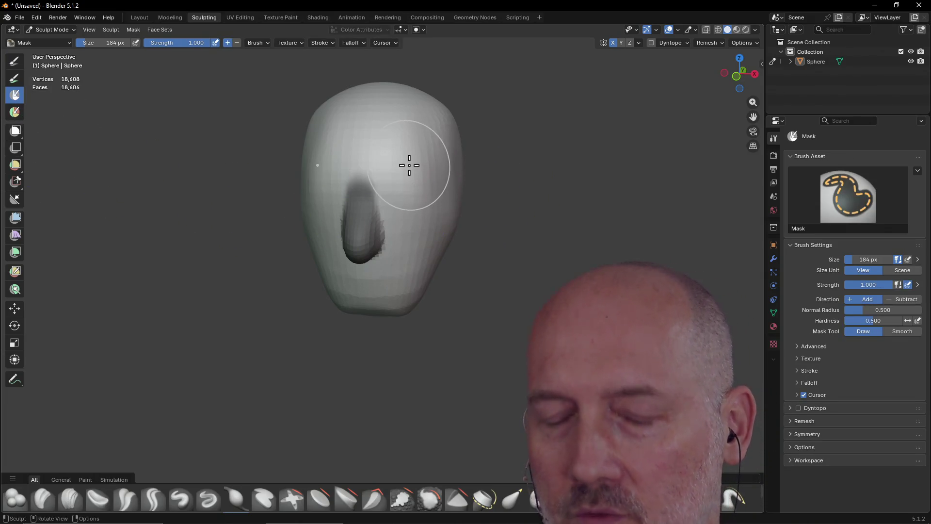
pyautogui.press('f')
pyautogui.click(383, 173)
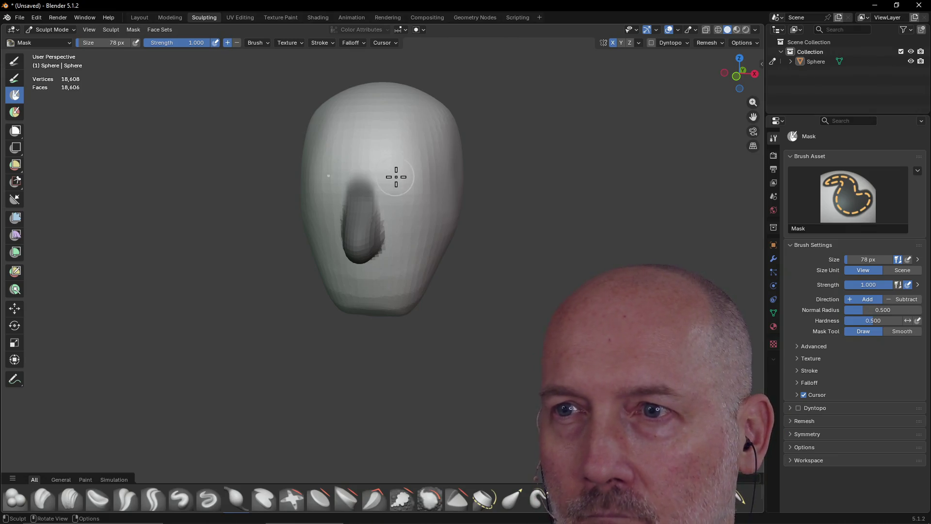
pyautogui.moveTo(396, 180); pyautogui.dragTo(410, 179, button='middle')
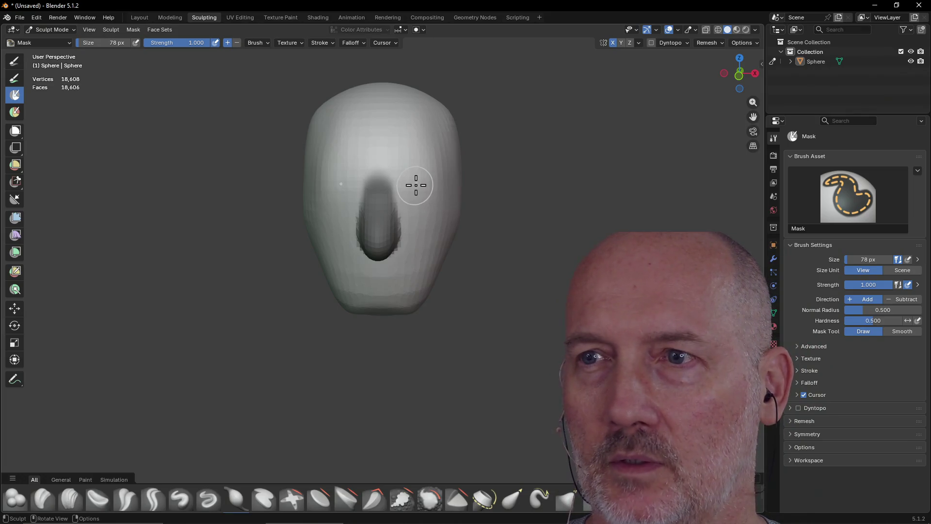
pyautogui.click(416, 178)
pyautogui.moveTo(420, 180); pyautogui.dragTo(424, 183, button='middle')
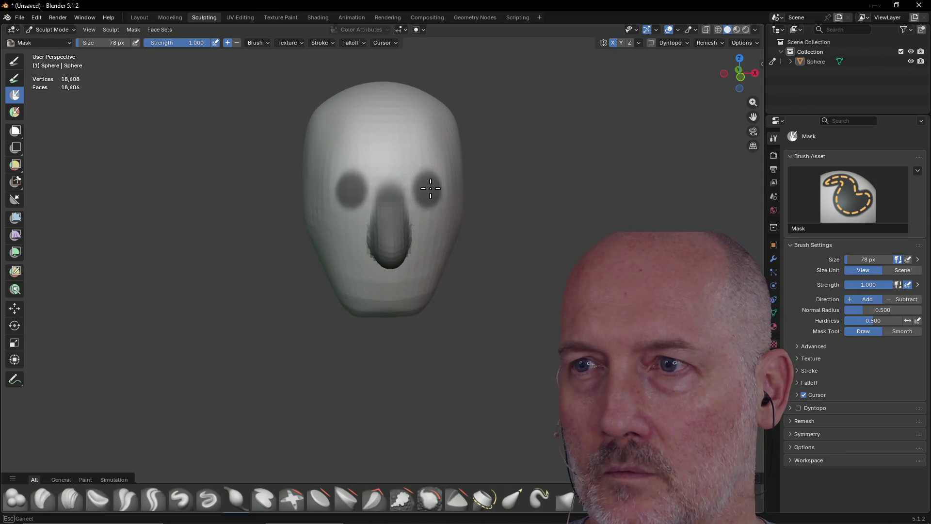
pyautogui.moveTo(441, 188); pyautogui.dragTo(438, 194, button='middle')
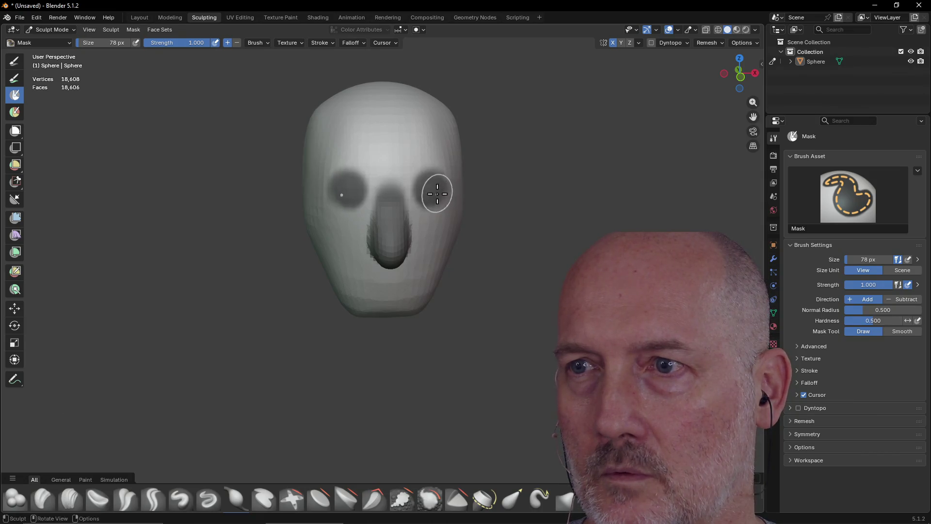
pyautogui.moveTo(343, 175); pyautogui.dragTo(345, 182)
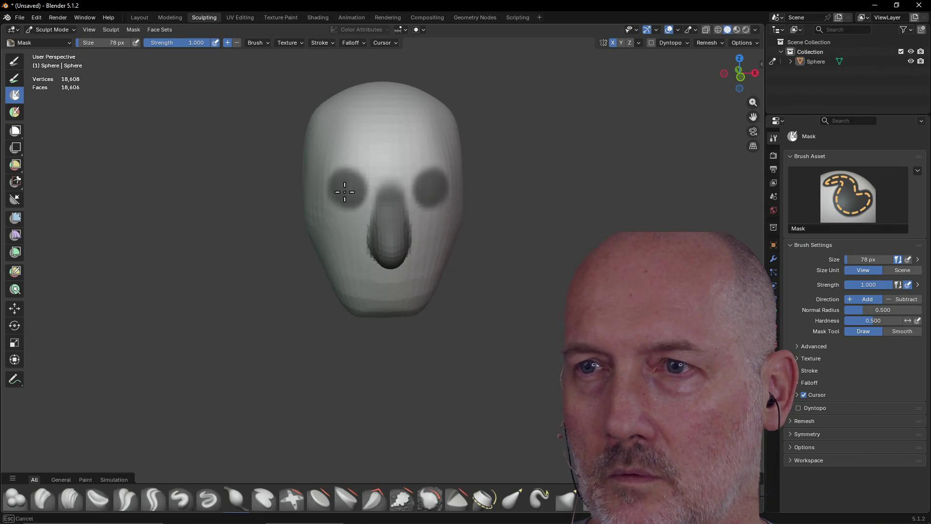
pyautogui.moveTo(348, 177)
pyautogui.mouseDown(button='middle')
pyautogui.moveTo(305, 160)
pyautogui.moveTo(453, 176)
pyautogui.moveTo(458, 192)
pyautogui.moveTo(426, 188)
pyautogui.mouseUp(button='middle')
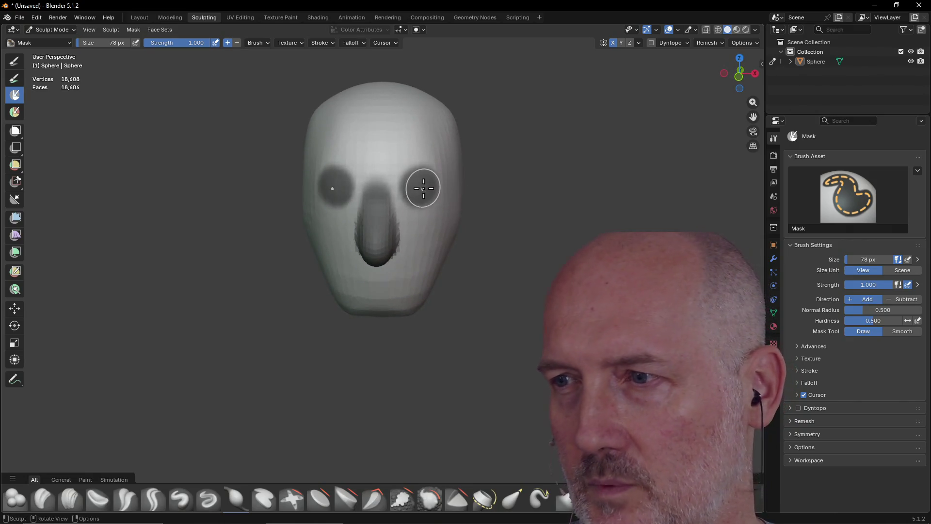
pyautogui.moveTo(419, 186)
pyautogui.mouseDown()
pyautogui.moveTo(409, 192)
pyautogui.moveTo(423, 188)
pyautogui.mouseUp()
pyautogui.moveTo(422, 188)
pyautogui.mouseDown(button='middle')
pyautogui.moveTo(403, 184)
pyautogui.moveTo(429, 186)
pyautogui.moveTo(411, 191)
pyautogui.moveTo(422, 183)
pyautogui.mouseUp(button='middle')
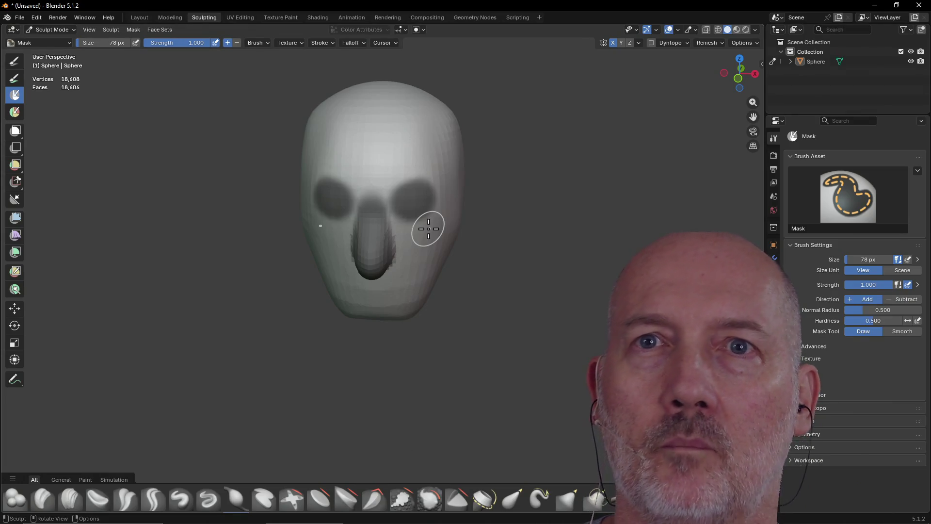
pyautogui.click(38, 17)
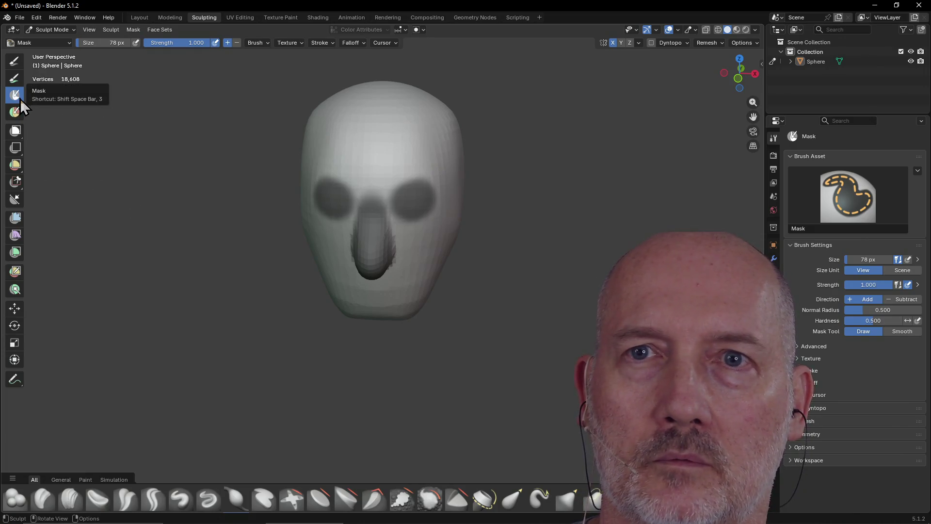
pyautogui.moveTo(414, 246)
pyautogui.mouseDown(button='middle')
pyautogui.moveTo(437, 200)
pyautogui.moveTo(402, 225)
pyautogui.mouseUp(button='middle')
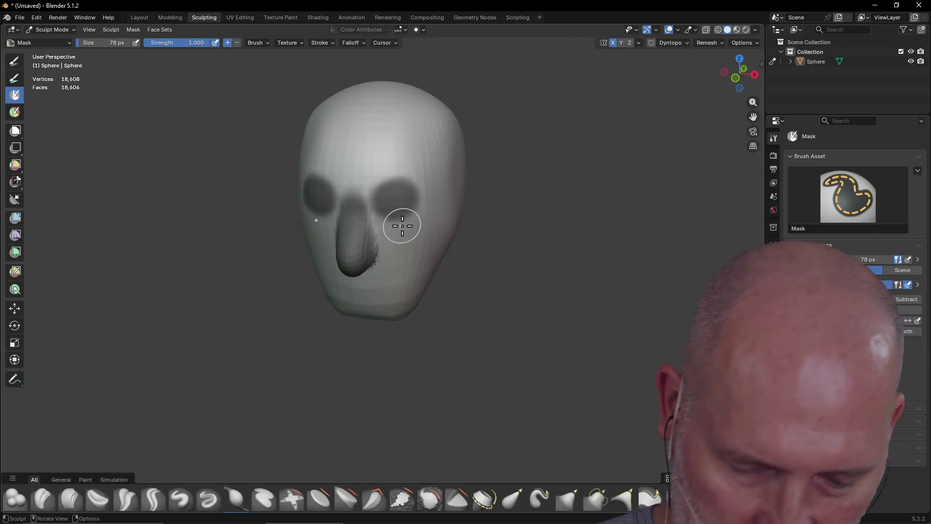
pyautogui.hotkey('alt', 'Tab')
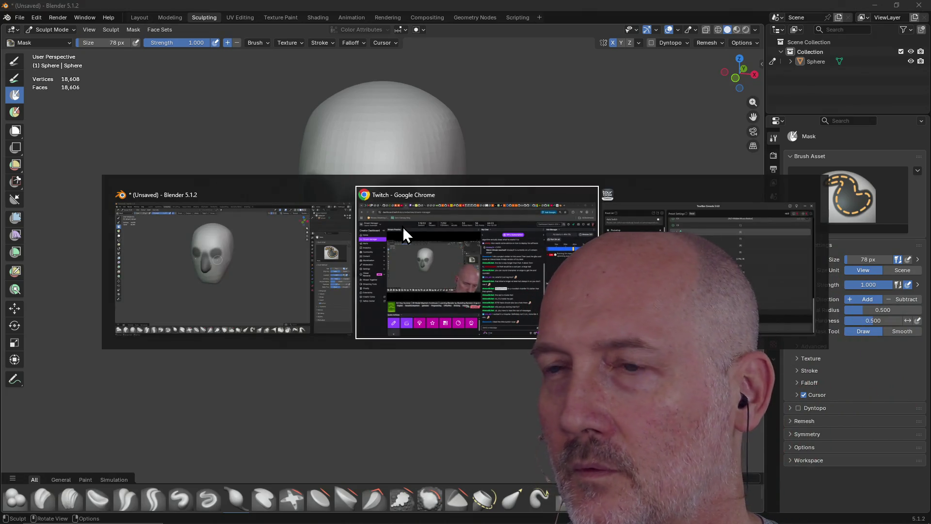
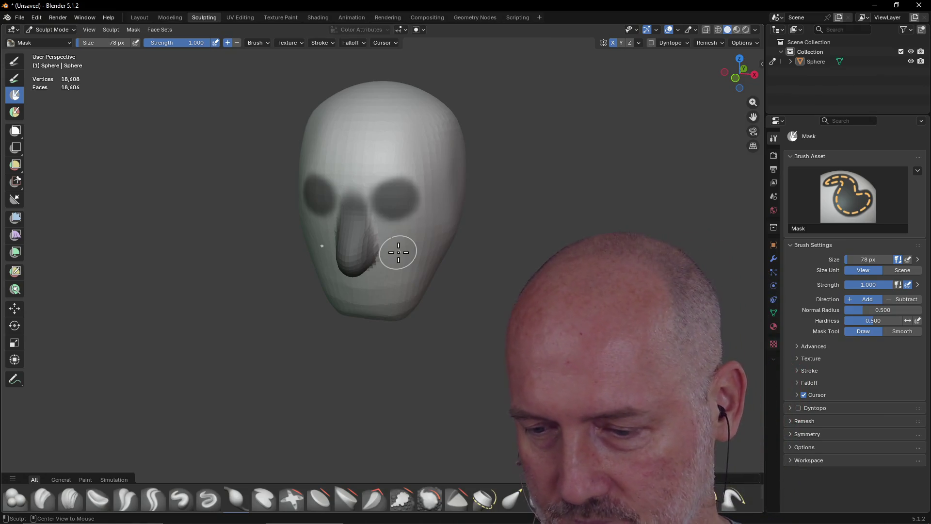
# - Google 'blender sculpting turn off the fucking mask' in Firefox and expand the AI Overview
pyautogui.hotkey('alt', 'Tab')
pyautogui.hotkey('alt', 'Tab')
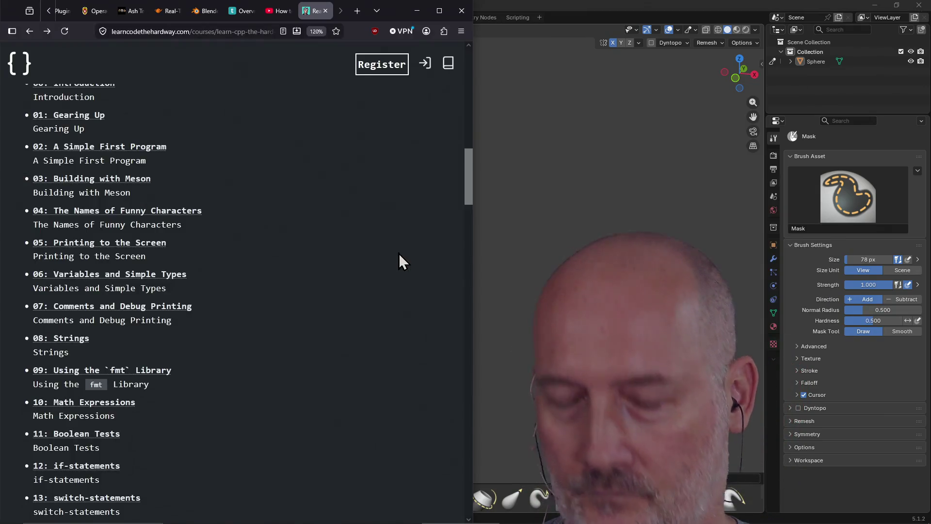
pyautogui.hotkey('ctrl', 'l')
pyautogui.write('blender sculpting turn off the fucking ')
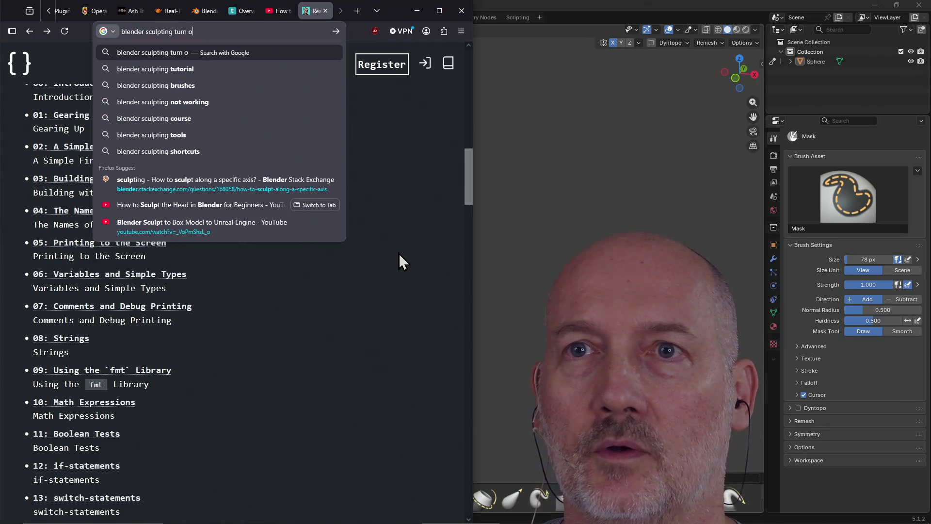
pyautogui.write('mask')
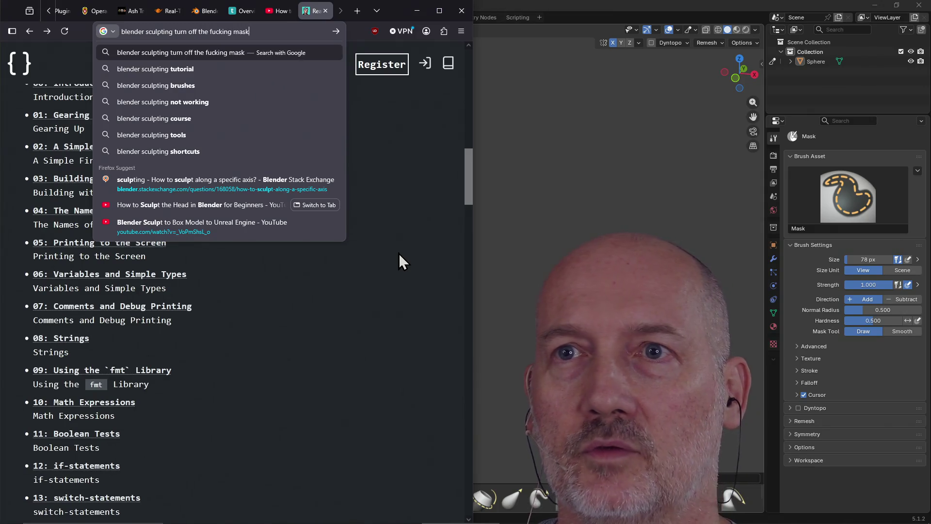
pyautogui.press('Return')
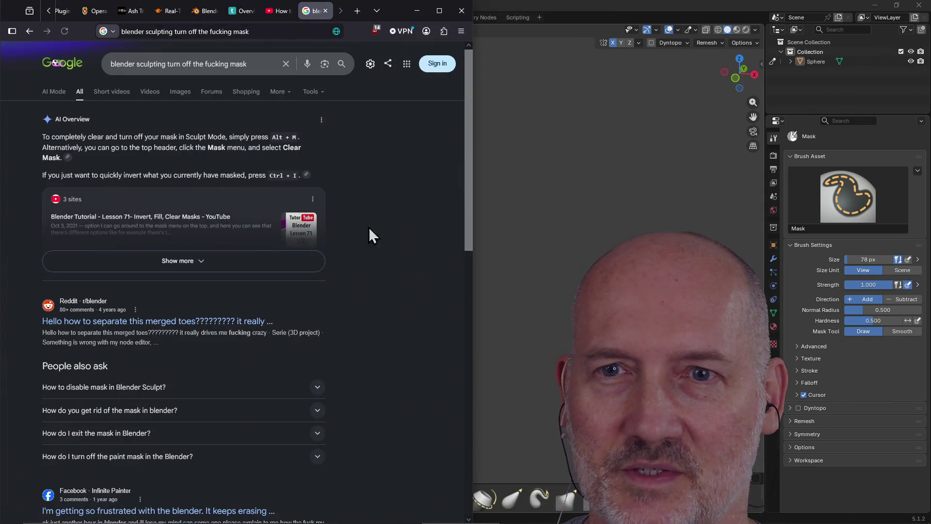
pyautogui.click(254, 263)
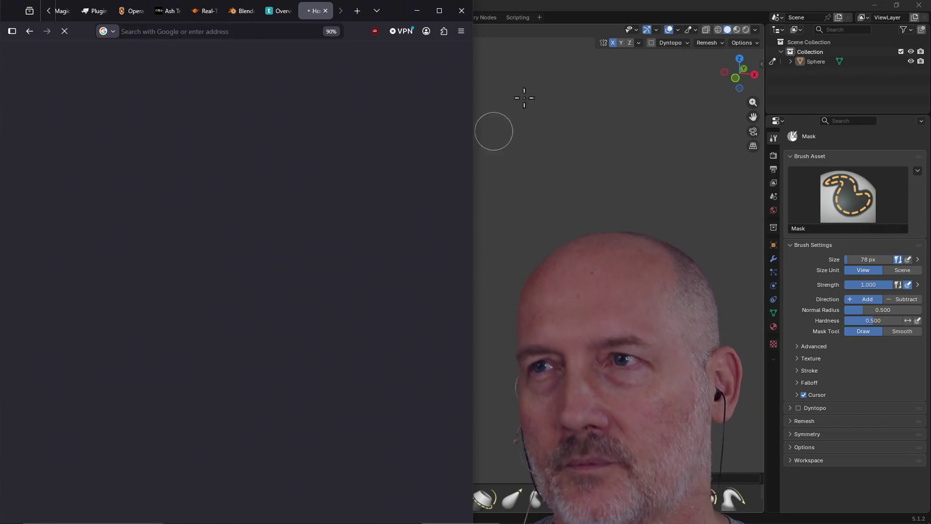
pyautogui.click(553, 10)
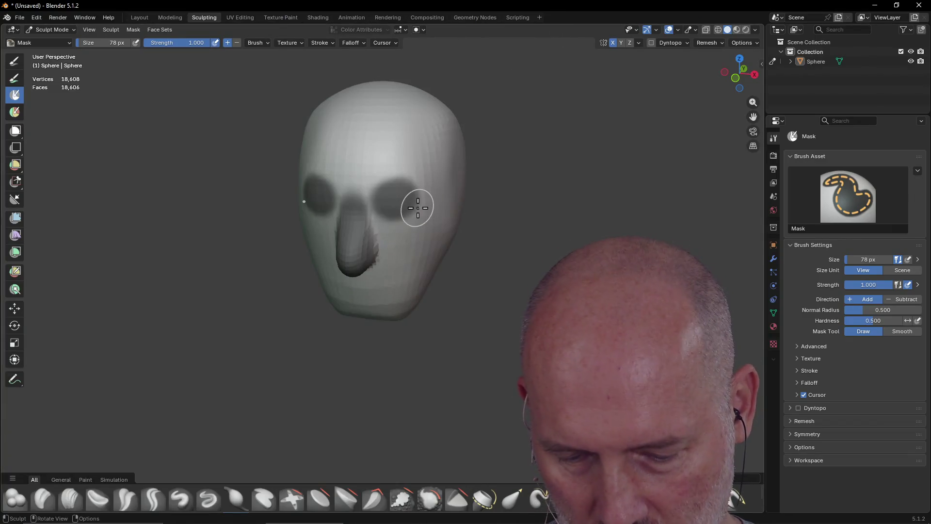
# - Clear the head's existing mask and view it straight from the front
pyautogui.hotkey('alt', 'm')
pyautogui.scroll(2, 352, 208)
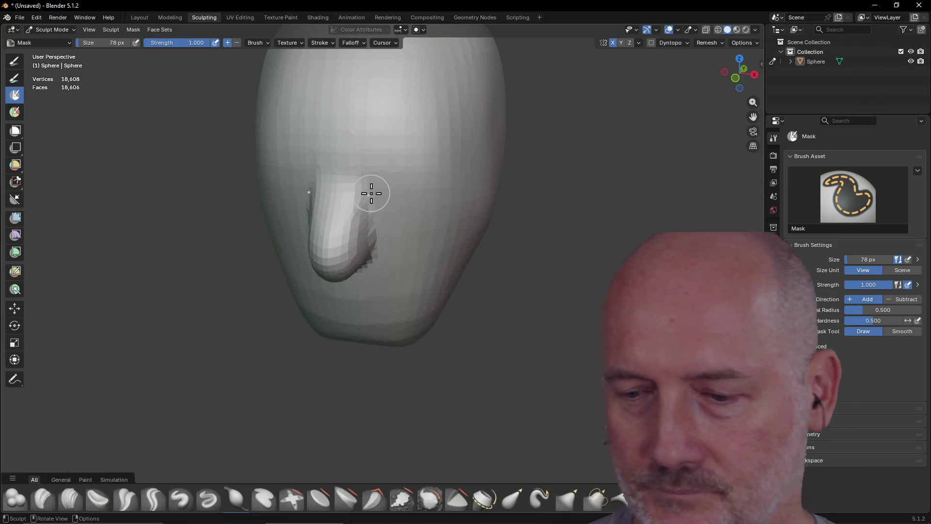
pyautogui.press('`')
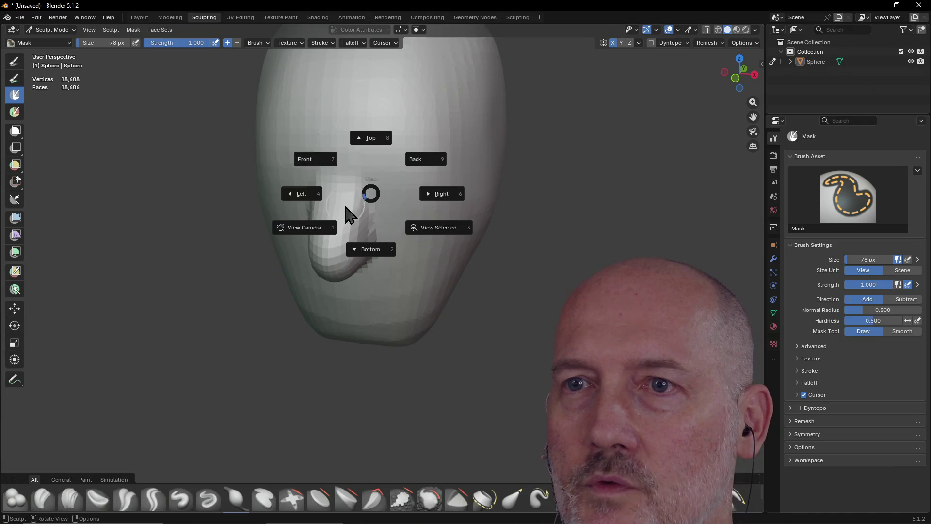
pyautogui.click(320, 164)
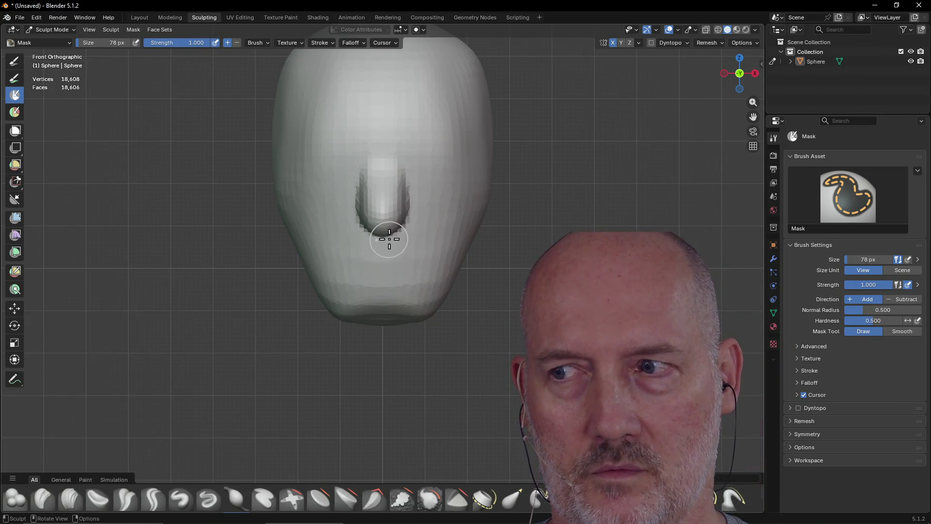
# - Mask both eye areas, then invert so everything except the eyes is masked
pyautogui.moveTo(430, 154)
pyautogui.mouseDown()
pyautogui.moveTo(421, 151)
pyautogui.moveTo(444, 154)
pyautogui.moveTo(420, 148)
pyautogui.mouseUp()
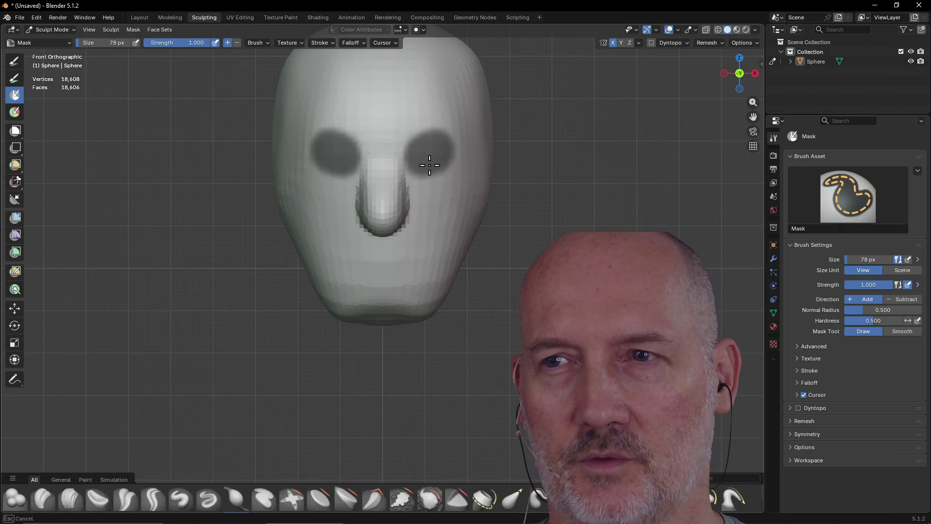
pyautogui.moveTo(422, 166)
pyautogui.mouseDown()
pyautogui.moveTo(418, 175)
pyautogui.moveTo(443, 150)
pyautogui.moveTo(450, 163)
pyautogui.moveTo(407, 150)
pyautogui.mouseUp()
pyautogui.moveTo(335, 145)
pyautogui.mouseDown()
pyautogui.moveTo(325, 146)
pyautogui.moveTo(333, 148)
pyautogui.mouseUp()
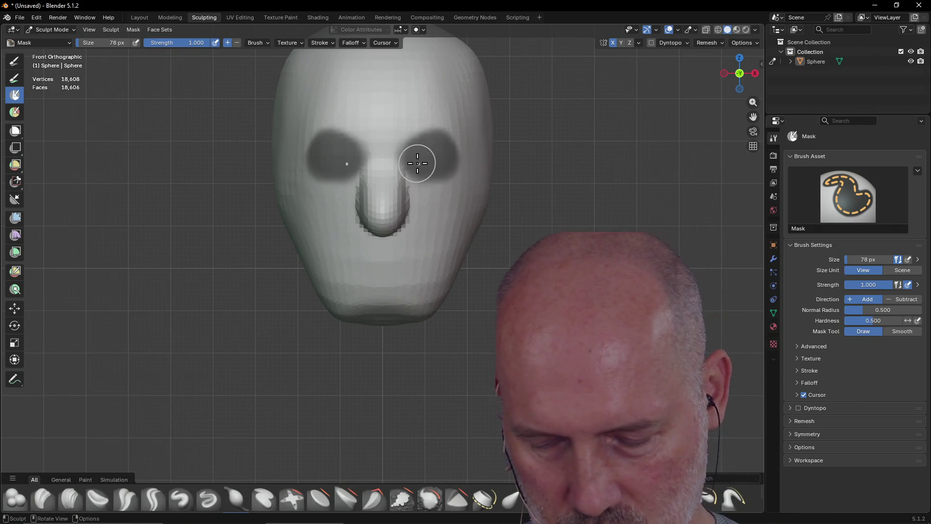
pyautogui.hotkey('ctrl', 'i')
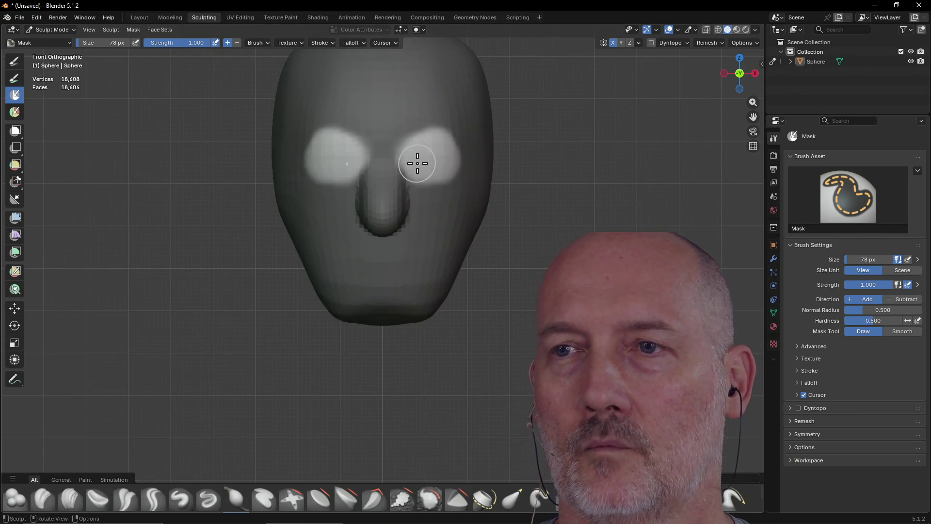
pyautogui.moveTo(435, 241)
pyautogui.mouseDown(button='middle')
pyautogui.moveTo(412, 267)
pyautogui.moveTo(418, 277)
pyautogui.mouseUp(button='middle')
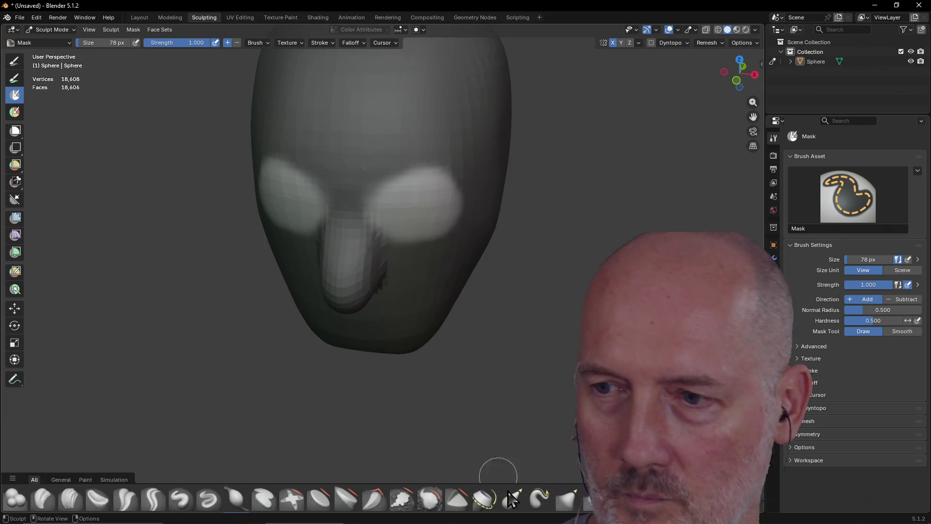
pyautogui.click(562, 504)
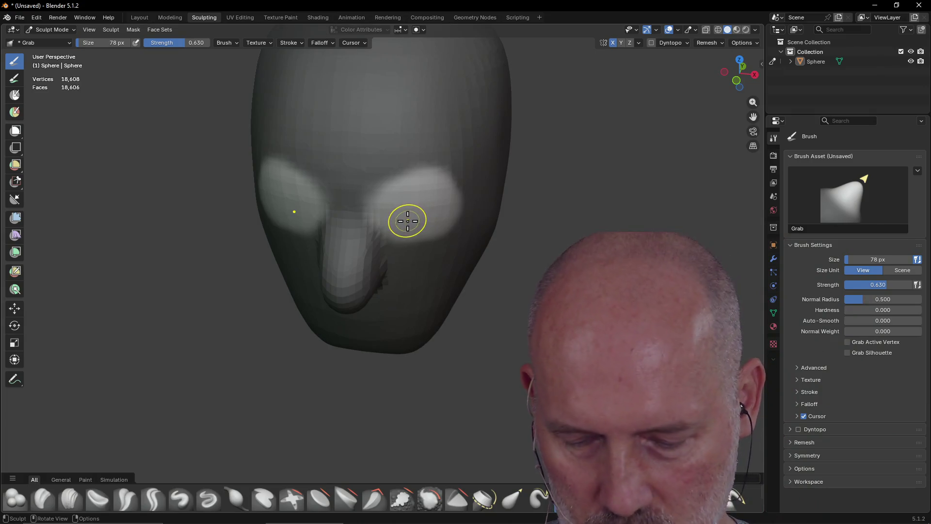
# - Set the Grab brush to 236 px and pull the eye sockets and brows into shape
pyautogui.press('f')
pyautogui.click(426, 207)
pyautogui.moveTo(412, 208); pyautogui.dragTo(442, 151)
pyautogui.moveTo(409, 213)
pyautogui.mouseDown(button='middle')
pyautogui.moveTo(422, 173)
pyautogui.moveTo(409, 191)
pyautogui.mouseUp(button='middle')
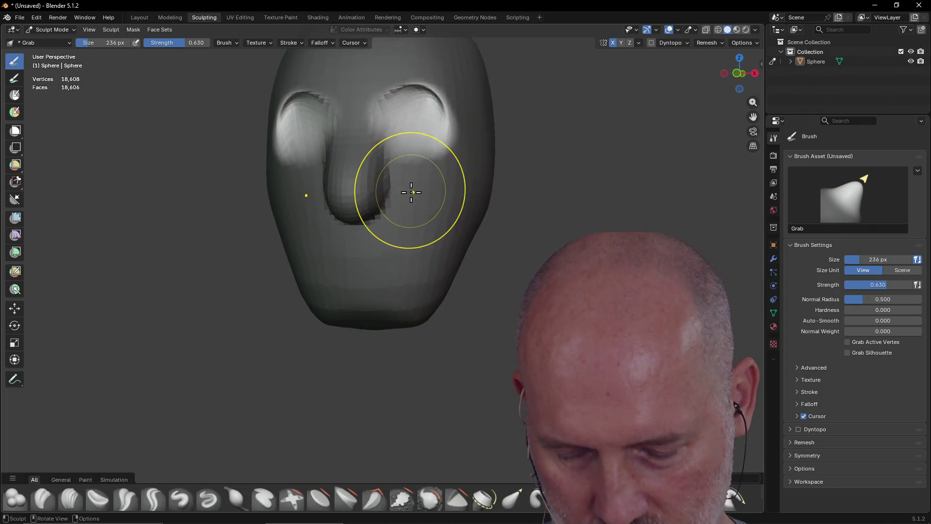
pyautogui.moveTo(405, 135)
pyautogui.mouseDown()
pyautogui.moveTo(415, 104)
pyautogui.moveTo(416, 139)
pyautogui.moveTo(422, 125)
pyautogui.mouseUp()
pyautogui.moveTo(422, 125)
pyautogui.mouseDown(button='middle')
pyautogui.moveTo(442, 131)
pyautogui.moveTo(424, 151)
pyautogui.mouseUp(button='middle')
pyautogui.moveTo(425, 151)
pyautogui.mouseDown()
pyautogui.moveTo(414, 152)
pyautogui.moveTo(422, 160)
pyautogui.moveTo(414, 154)
pyautogui.mouseUp()
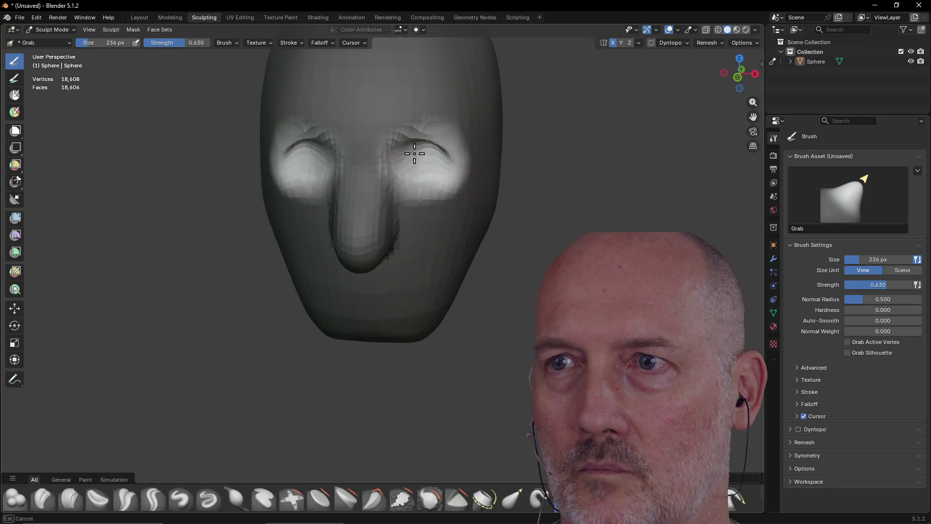
# - Inspect the head from both three-quarter views, then undo the last sculpt change
pyautogui.moveTo(400, 163); pyautogui.dragTo(434, 153, button='middle')
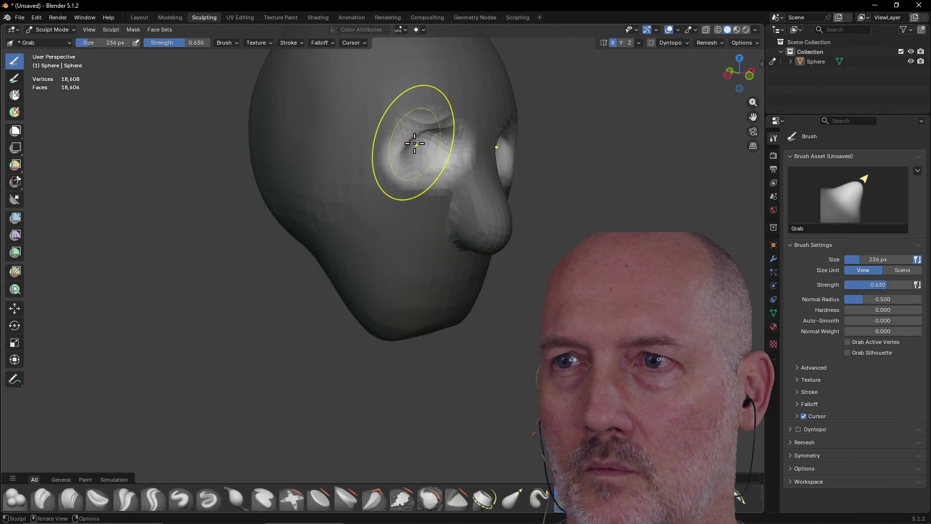
pyautogui.moveTo(431, 158)
pyautogui.mouseDown(button='middle')
pyautogui.moveTo(370, 164)
pyautogui.moveTo(415, 182)
pyautogui.moveTo(364, 182)
pyautogui.moveTo(357, 160)
pyautogui.moveTo(401, 171)
pyautogui.mouseUp(button='middle')
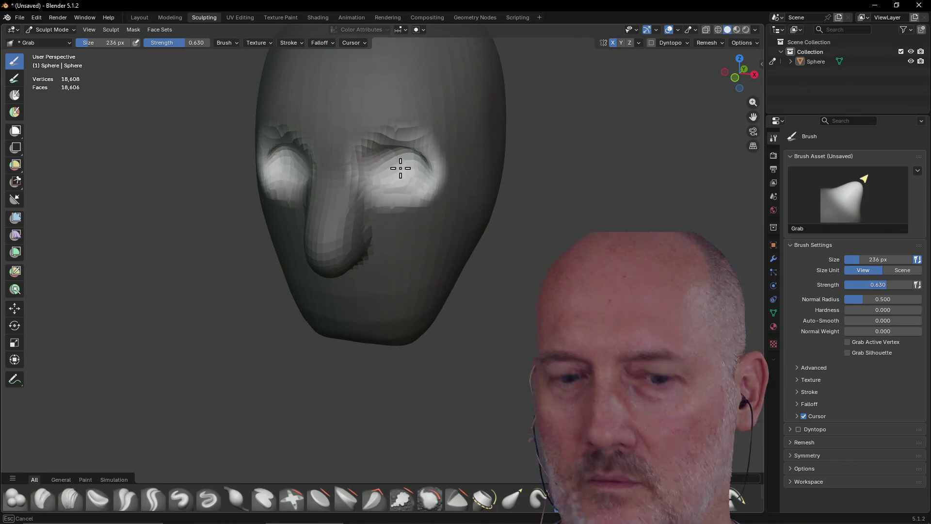
pyautogui.moveTo(401, 176)
pyautogui.mouseDown(button='middle')
pyautogui.moveTo(346, 183)
pyautogui.moveTo(343, 172)
pyautogui.moveTo(432, 161)
pyautogui.moveTo(441, 176)
pyautogui.moveTo(302, 161)
pyautogui.moveTo(316, 169)
pyautogui.mouseUp(button='middle')
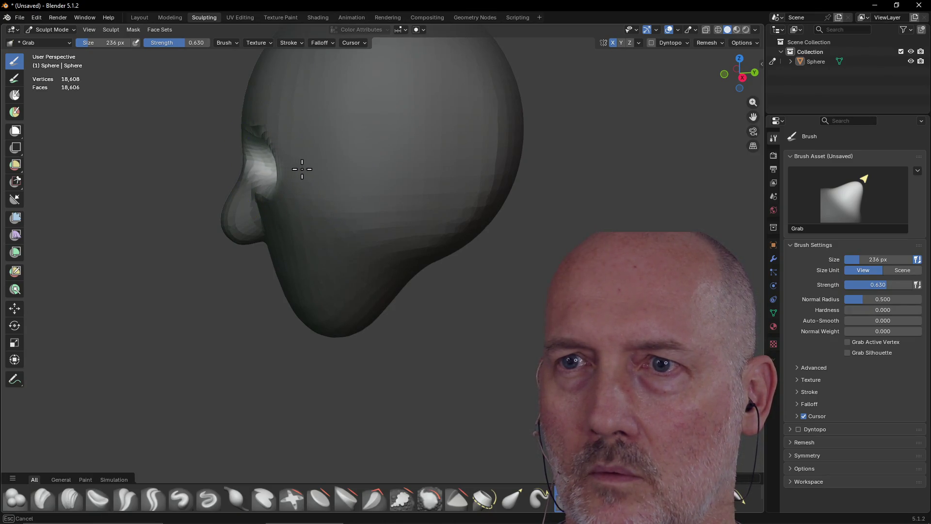
pyautogui.moveTo(322, 161)
pyautogui.mouseDown(button='middle')
pyautogui.moveTo(312, 162)
pyautogui.moveTo(410, 183)
pyautogui.moveTo(413, 166)
pyautogui.moveTo(414, 176)
pyautogui.mouseUp(button='middle')
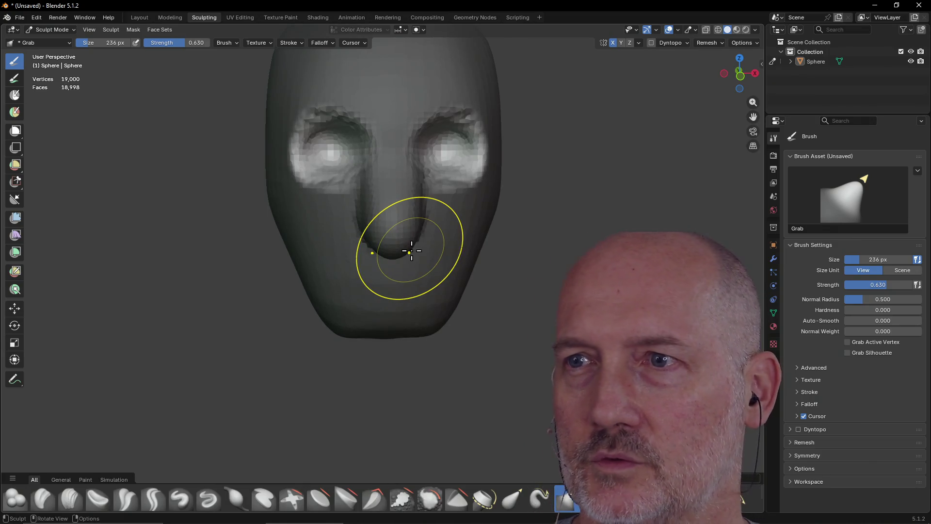
pyautogui.hotkey('ctrl', 'z')
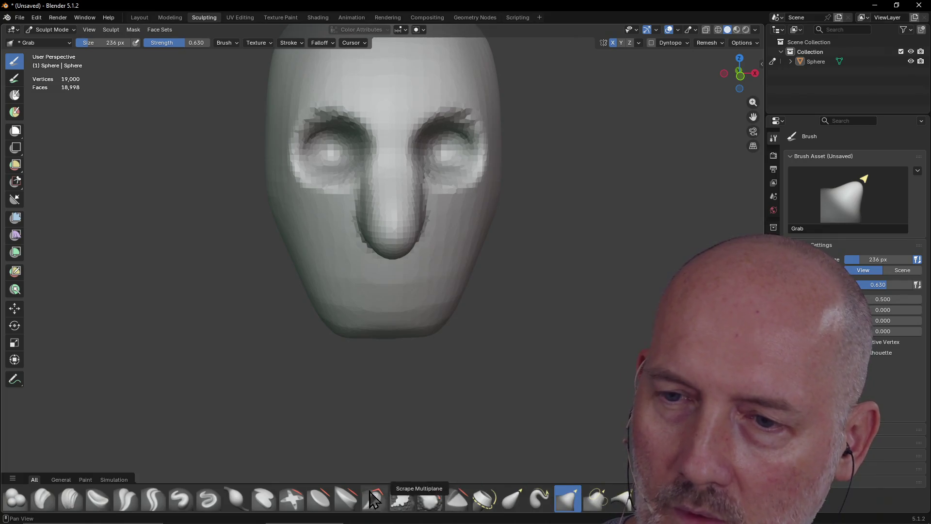
pyautogui.click(320, 502)
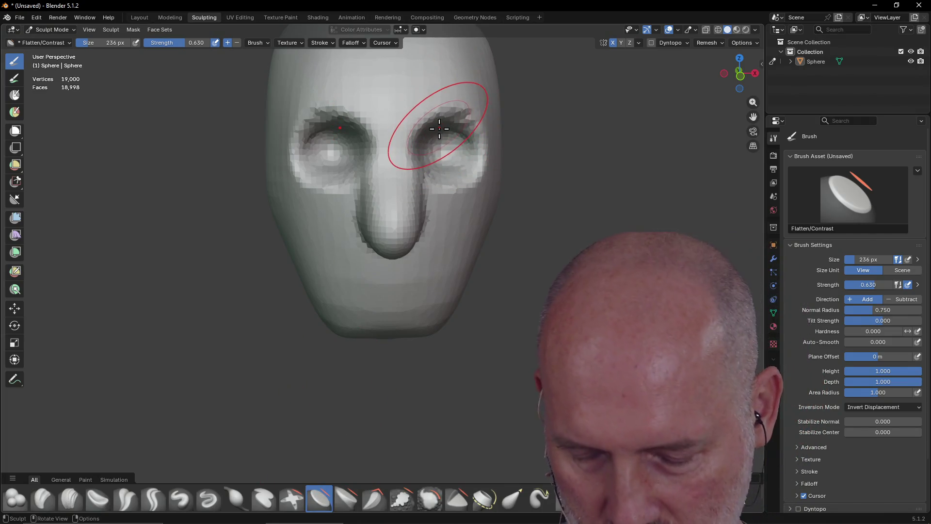
# - Set the Flatten/Contrast brush to 94 px and flatten and deepen the left eye socket
pyautogui.press('f')
pyautogui.click(407, 114)
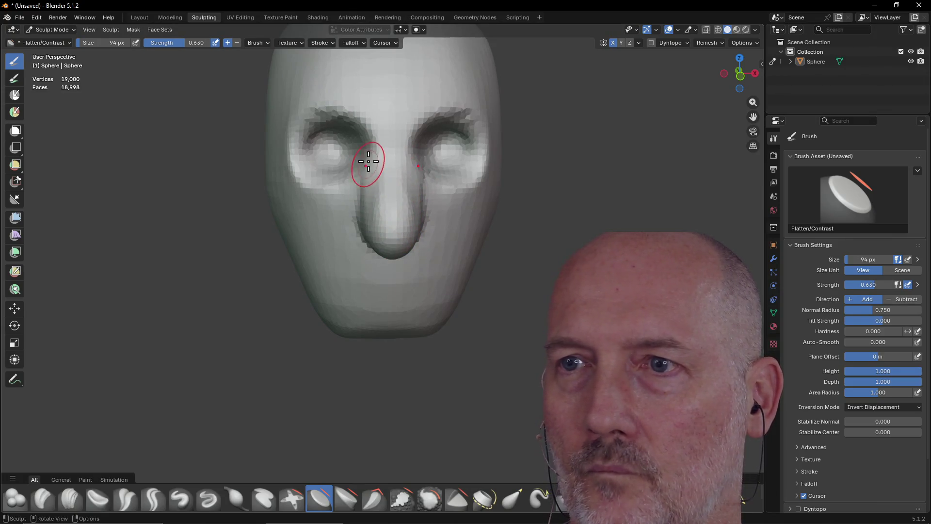
pyautogui.moveTo(350, 183); pyautogui.dragTo(401, 187, button='middle')
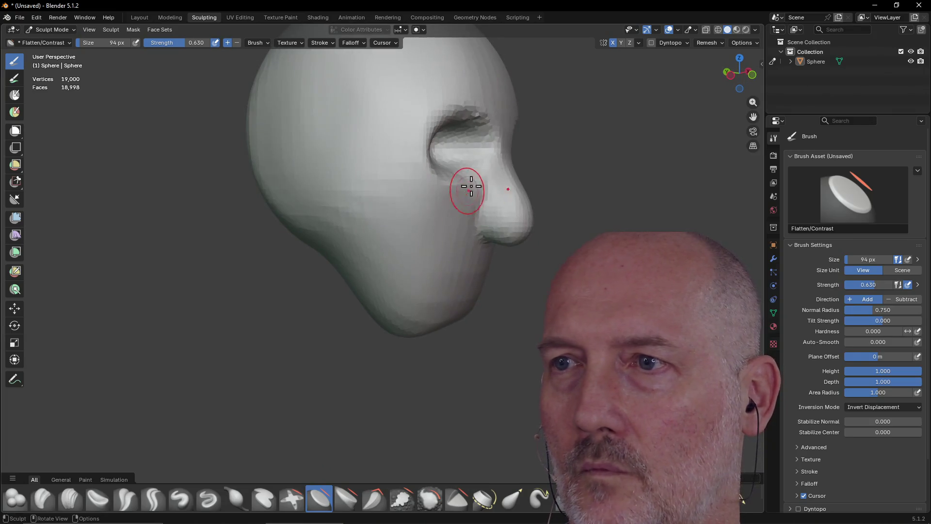
pyautogui.moveTo(495, 207)
pyautogui.mouseDown(button='middle')
pyautogui.moveTo(391, 198)
pyautogui.moveTo(357, 214)
pyautogui.moveTo(291, 211)
pyautogui.moveTo(335, 150)
pyautogui.moveTo(376, 228)
pyautogui.mouseUp(button='middle')
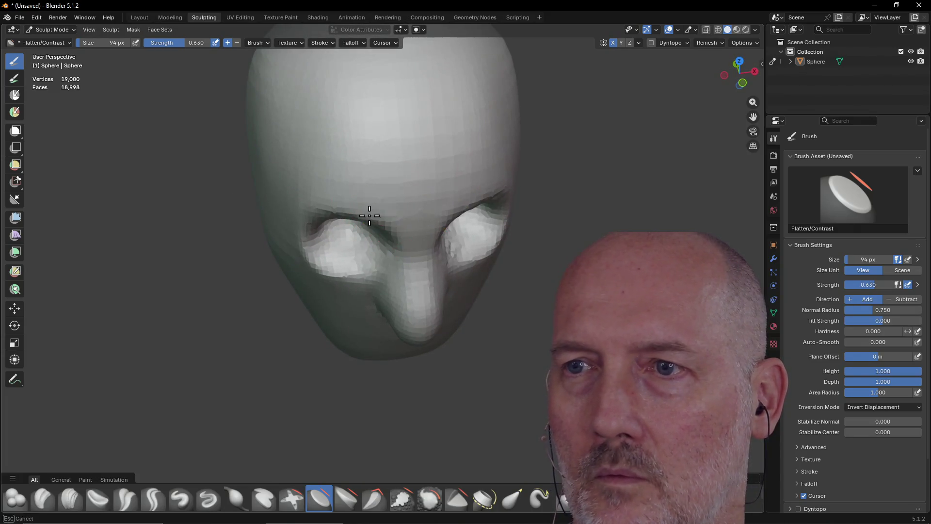
pyautogui.moveTo(312, 261); pyautogui.dragTo(327, 273)
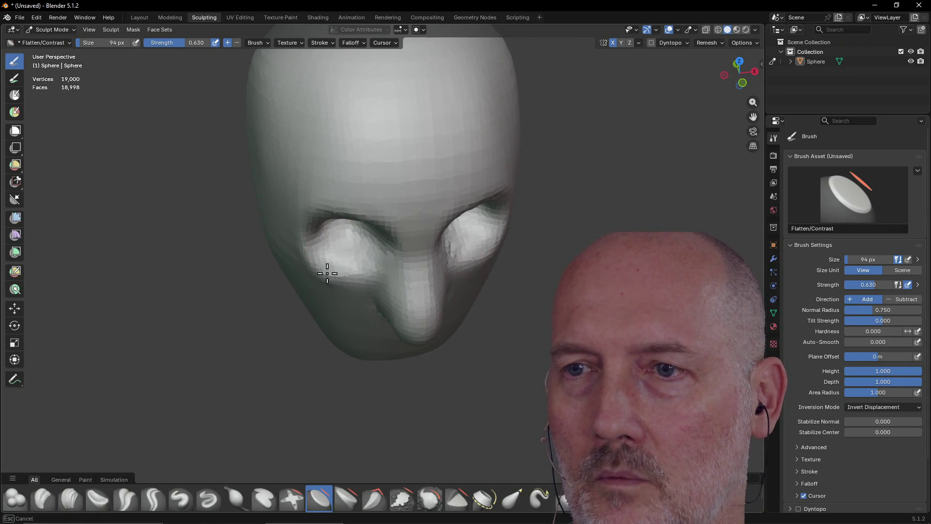
pyautogui.moveTo(434, 238)
pyautogui.mouseDown(button='middle')
pyautogui.moveTo(336, 210)
pyautogui.moveTo(385, 193)
pyautogui.mouseUp(button='middle')
pyautogui.moveTo(389, 205); pyautogui.dragTo(368, 165)
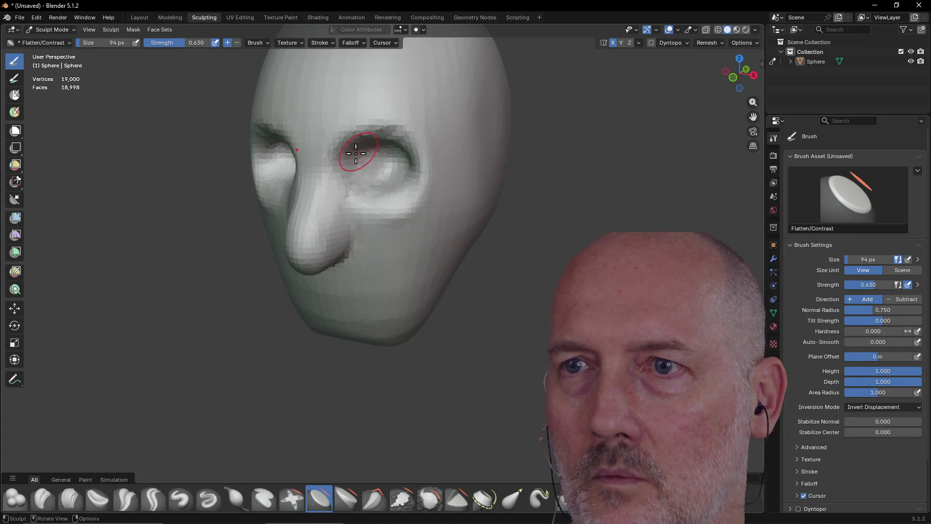
# - Flatten the cheek below the left eye and shape the brow above it
pyautogui.moveTo(335, 169); pyautogui.dragTo(340, 166)
pyautogui.moveTo(340, 166); pyautogui.dragTo(392, 172, button='middle')
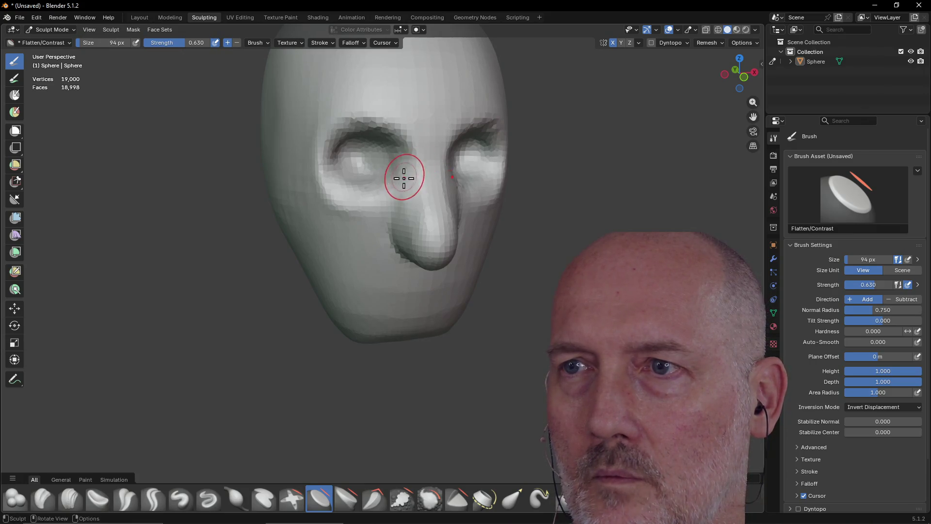
pyautogui.moveTo(394, 187)
pyautogui.mouseDown()
pyautogui.moveTo(350, 204)
pyautogui.moveTo(320, 159)
pyautogui.moveTo(355, 111)
pyautogui.moveTo(426, 125)
pyautogui.mouseUp()
pyautogui.moveTo(426, 124)
pyautogui.mouseDown(button='middle')
pyautogui.moveTo(410, 126)
pyautogui.moveTo(422, 155)
pyautogui.moveTo(405, 175)
pyautogui.moveTo(360, 191)
pyautogui.moveTo(313, 189)
pyautogui.mouseUp(button='middle')
pyautogui.moveTo(313, 189)
pyautogui.mouseDown()
pyautogui.moveTo(308, 166)
pyautogui.moveTo(320, 183)
pyautogui.moveTo(356, 142)
pyautogui.mouseUp()
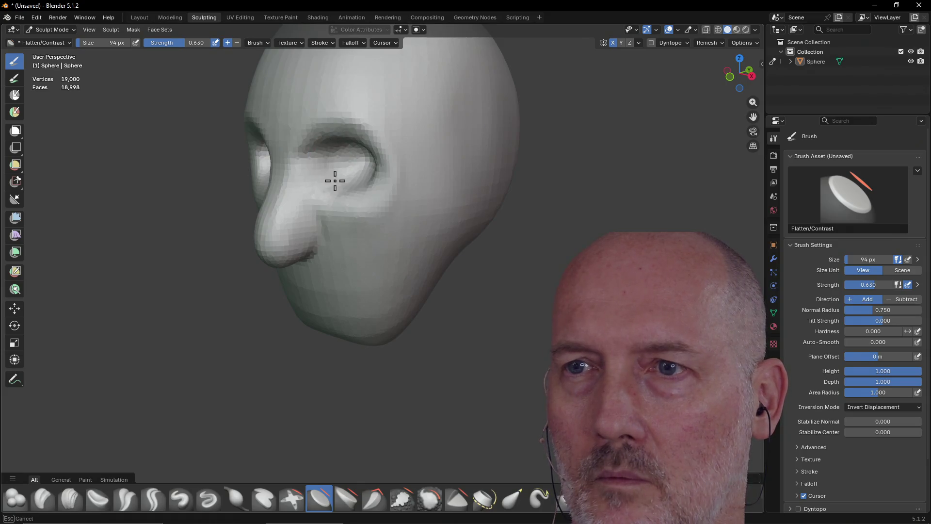
pyautogui.moveTo(359, 190)
pyautogui.mouseDown()
pyautogui.moveTo(395, 172)
pyautogui.moveTo(387, 144)
pyautogui.moveTo(345, 120)
pyautogui.mouseUp()
pyautogui.moveTo(348, 142)
pyautogui.mouseDown(button='middle')
pyautogui.moveTo(461, 136)
pyautogui.moveTo(442, 134)
pyautogui.mouseUp(button='middle')
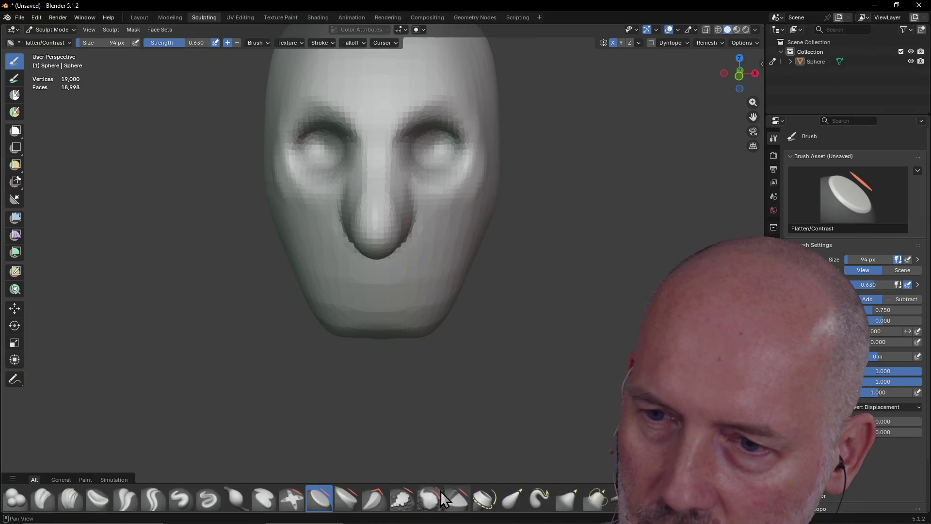
# - With the Grab brush, pull the side of the nose into shape and check it from several angles
pyautogui.click(568, 499)
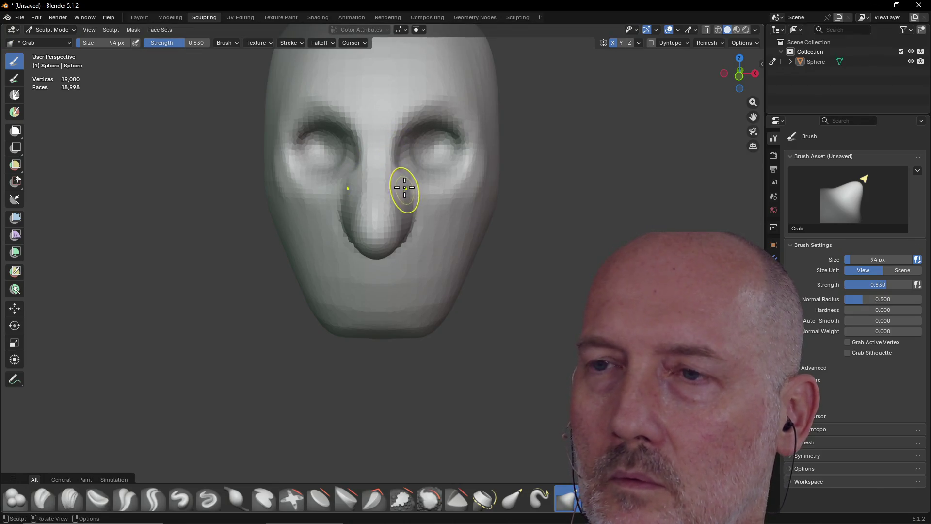
pyautogui.moveTo(416, 214); pyautogui.dragTo(411, 213)
pyautogui.moveTo(409, 213)
pyautogui.mouseDown(button='middle')
pyautogui.moveTo(434, 181)
pyautogui.moveTo(408, 160)
pyautogui.moveTo(309, 184)
pyautogui.moveTo(380, 161)
pyautogui.mouseUp(button='middle')
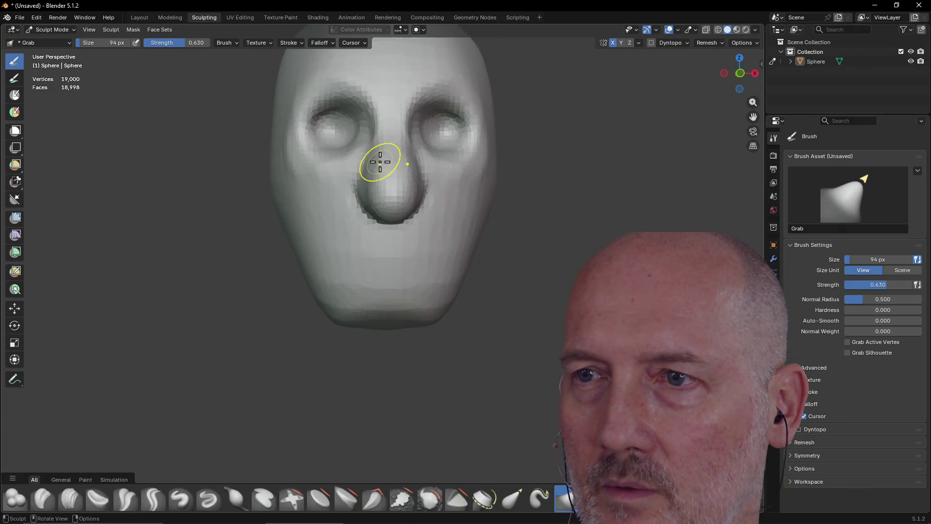
pyautogui.moveTo(391, 229); pyautogui.dragTo(394, 138, button='middle')
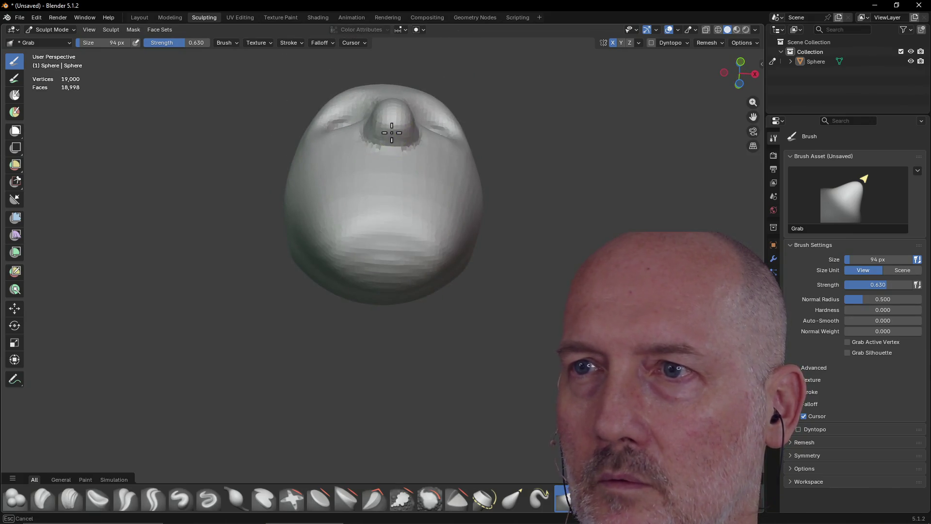
pyautogui.moveTo(394, 115); pyautogui.dragTo(366, 199, button='middle')
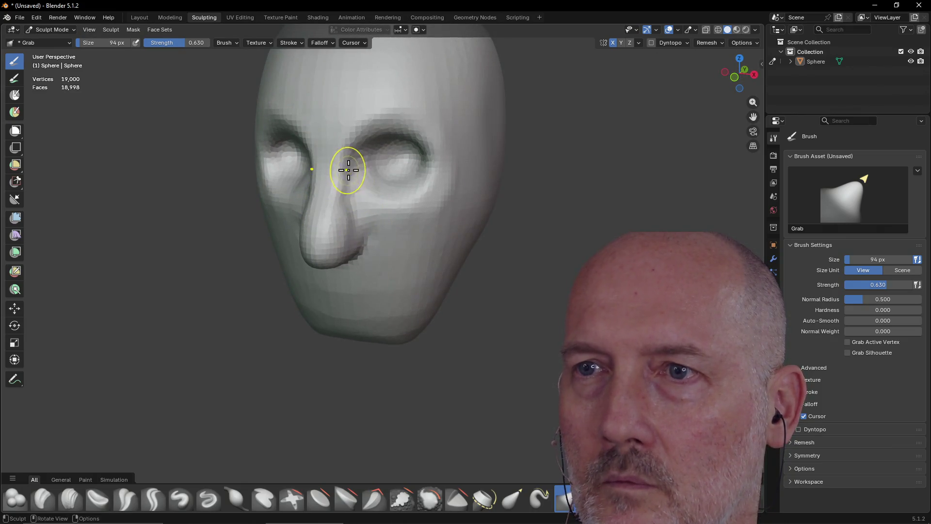
pyautogui.moveTo(341, 160)
pyautogui.mouseDown(button='middle')
pyautogui.moveTo(368, 172)
pyautogui.moveTo(370, 160)
pyautogui.moveTo(322, 214)
pyautogui.moveTo(370, 190)
pyautogui.moveTo(439, 205)
pyautogui.moveTo(432, 193)
pyautogui.moveTo(374, 214)
pyautogui.moveTo(422, 209)
pyautogui.moveTo(333, 210)
pyautogui.moveTo(383, 206)
pyautogui.mouseUp(button='middle')
# - Zoom in and pull the forehead surface outward with the Grab brush
pyautogui.scroll(-4, 368, 167)
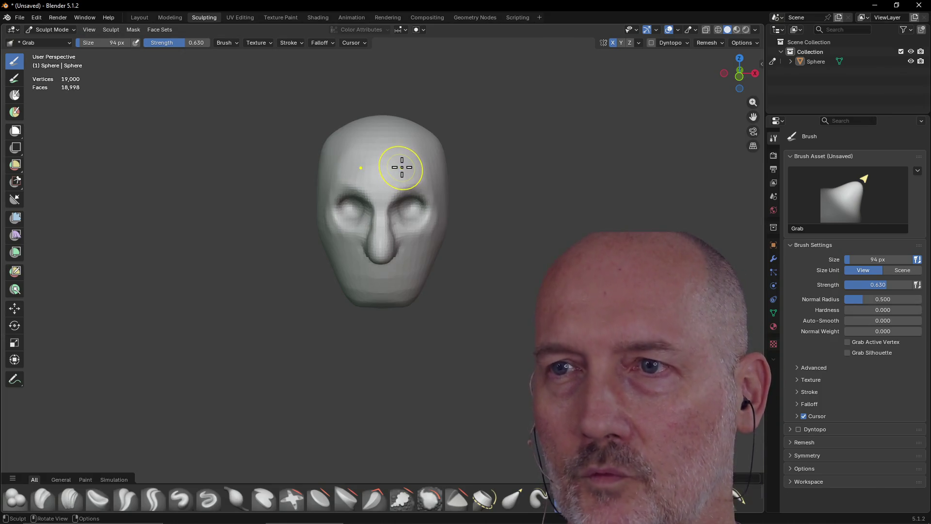
pyautogui.press('ctrl')
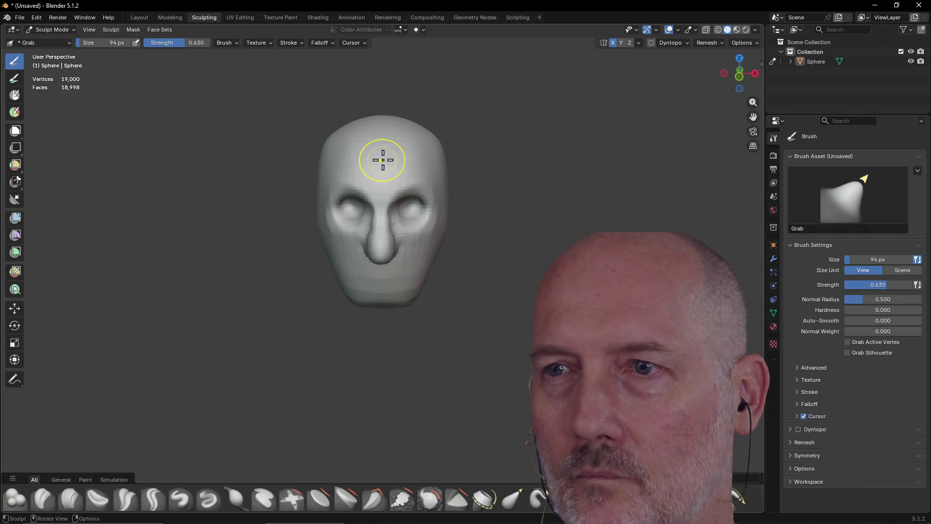
pyautogui.scroll(2, 382, 161)
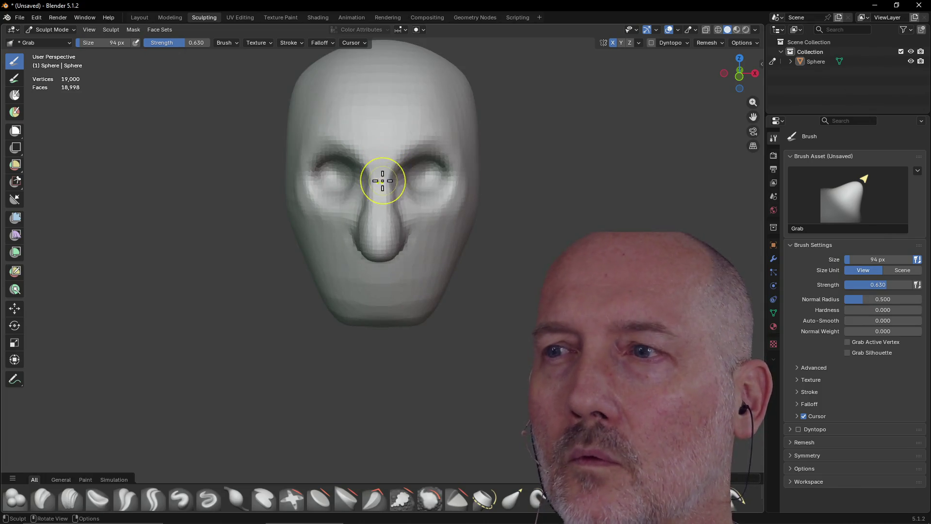
pyautogui.moveTo(398, 102); pyautogui.dragTo(416, 100)
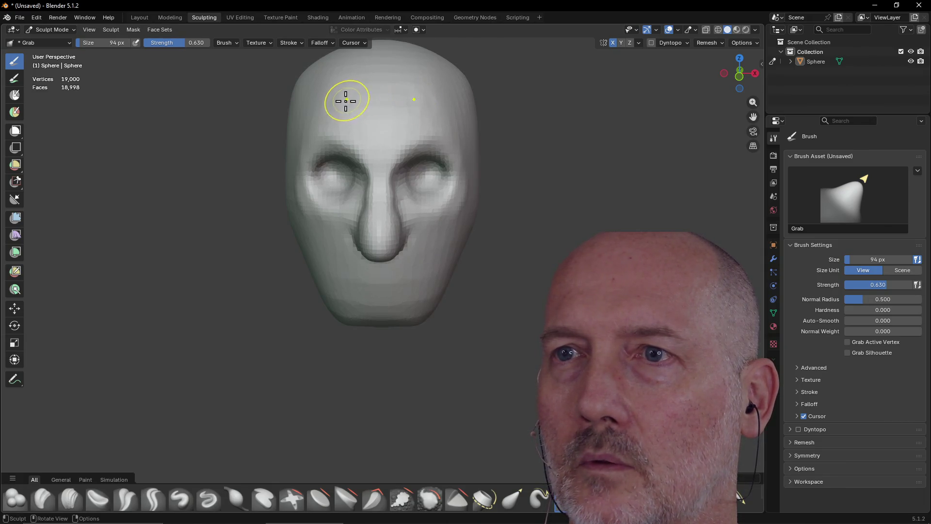
pyautogui.moveTo(349, 104); pyautogui.dragTo(383, 102)
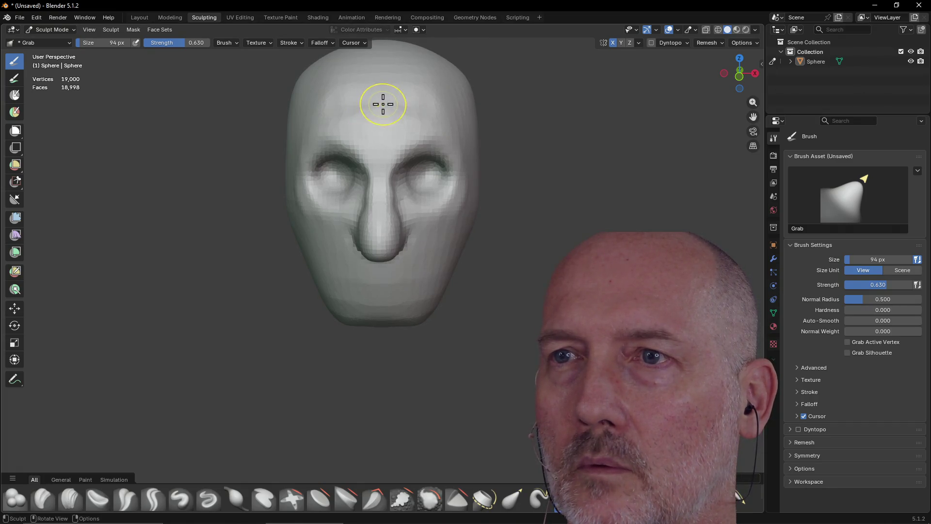
pyautogui.moveTo(378, 102)
pyautogui.mouseDown(button='middle')
pyautogui.moveTo(333, 133)
pyautogui.moveTo(333, 145)
pyautogui.mouseUp(button='middle')
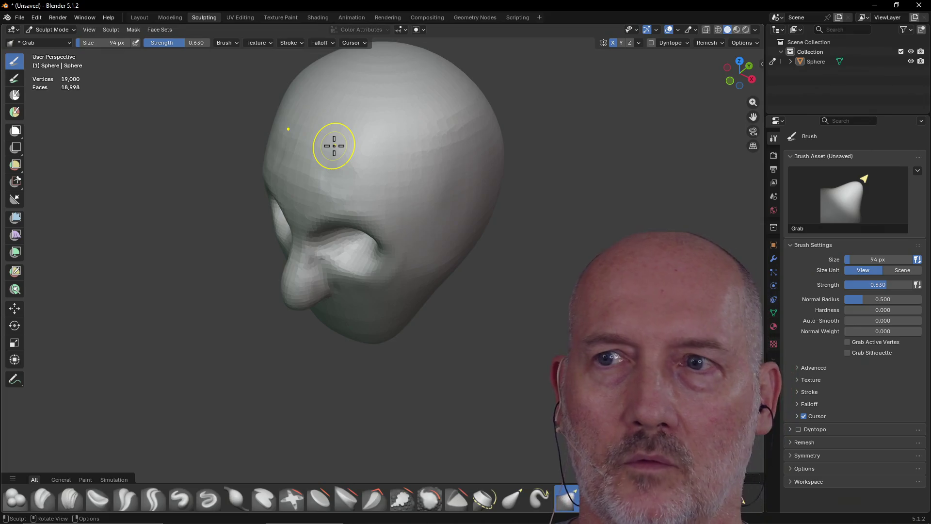
pyautogui.moveTo(333, 146); pyautogui.dragTo(281, 155, button='middle')
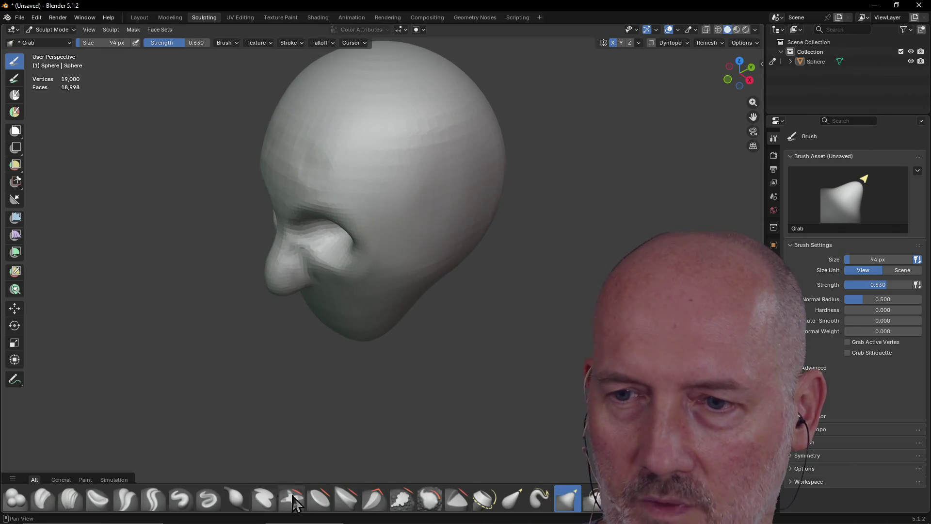
pyautogui.click(320, 498)
pyautogui.moveTo(407, 202)
pyautogui.mouseDown(button='middle')
pyautogui.moveTo(405, 218)
pyautogui.moveTo(370, 164)
pyautogui.moveTo(377, 129)
pyautogui.mouseUp(button='middle')
pyautogui.moveTo(378, 130)
pyautogui.mouseDown()
pyautogui.moveTo(377, 109)
pyautogui.moveTo(370, 125)
pyautogui.moveTo(359, 113)
pyautogui.moveTo(362, 162)
pyautogui.moveTo(377, 125)
pyautogui.moveTo(386, 146)
pyautogui.mouseUp()
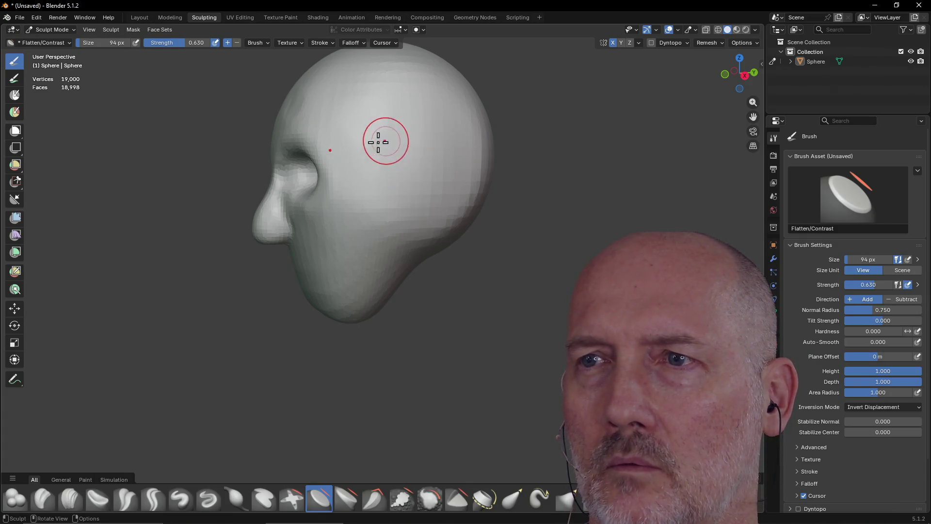
pyautogui.press('f')
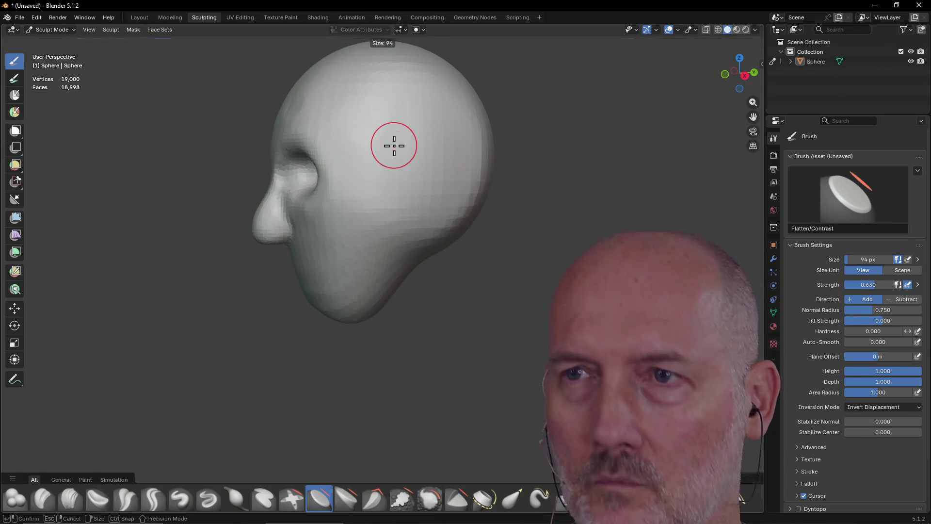
pyautogui.click(417, 139)
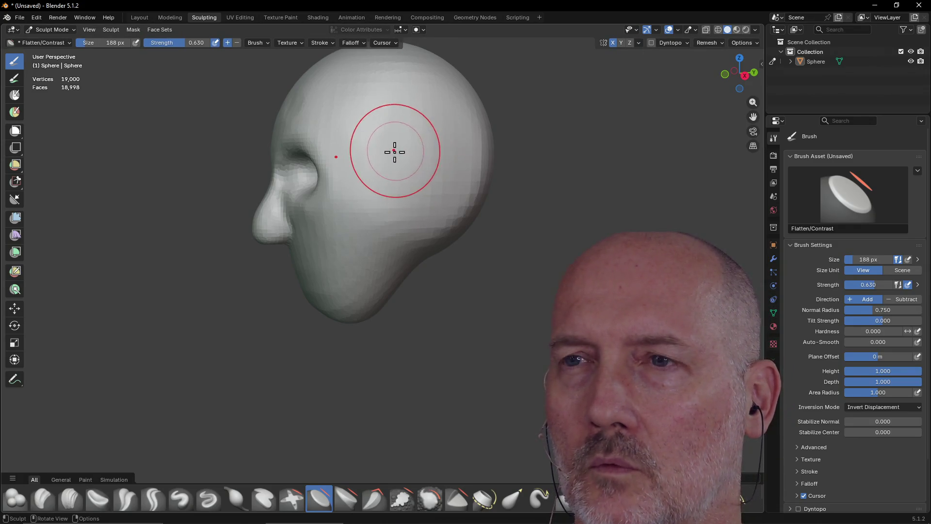
pyautogui.moveTo(362, 139)
pyautogui.mouseDown(button='middle')
pyautogui.moveTo(403, 156)
pyautogui.moveTo(443, 147)
pyautogui.mouseUp(button='middle')
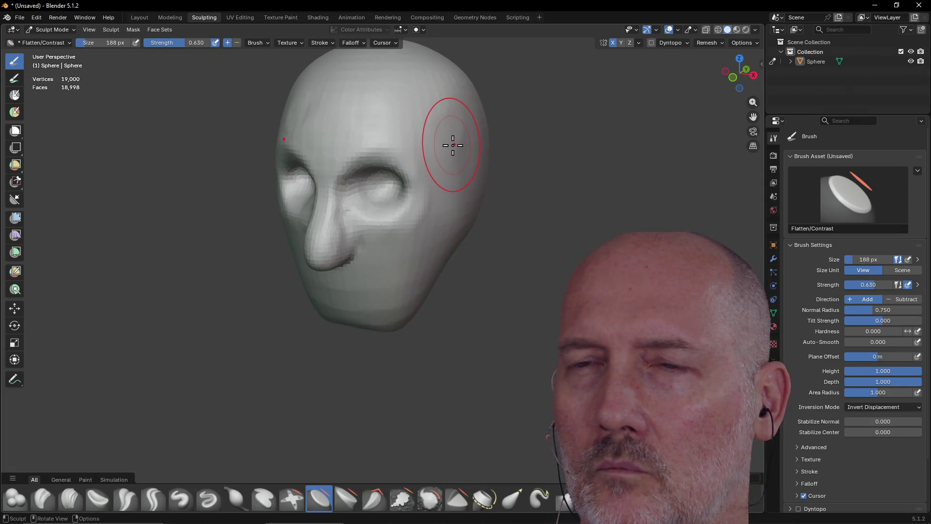
pyautogui.moveTo(449, 133); pyautogui.dragTo(463, 151)
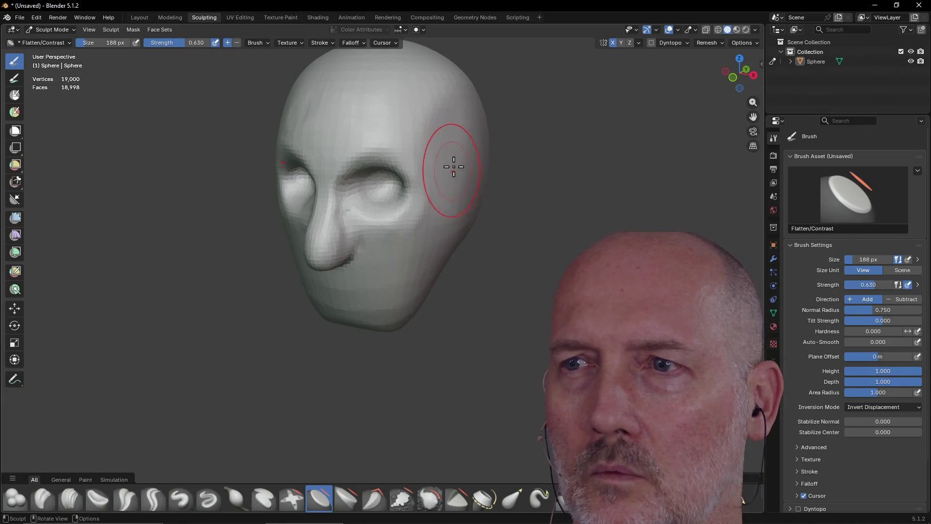
pyautogui.moveTo(422, 205)
pyautogui.mouseDown(button='middle')
pyautogui.moveTo(441, 185)
pyautogui.moveTo(349, 210)
pyautogui.moveTo(357, 206)
pyautogui.moveTo(351, 209)
pyautogui.moveTo(377, 235)
pyautogui.moveTo(410, 219)
pyautogui.moveTo(431, 244)
pyautogui.mouseUp(button='middle')
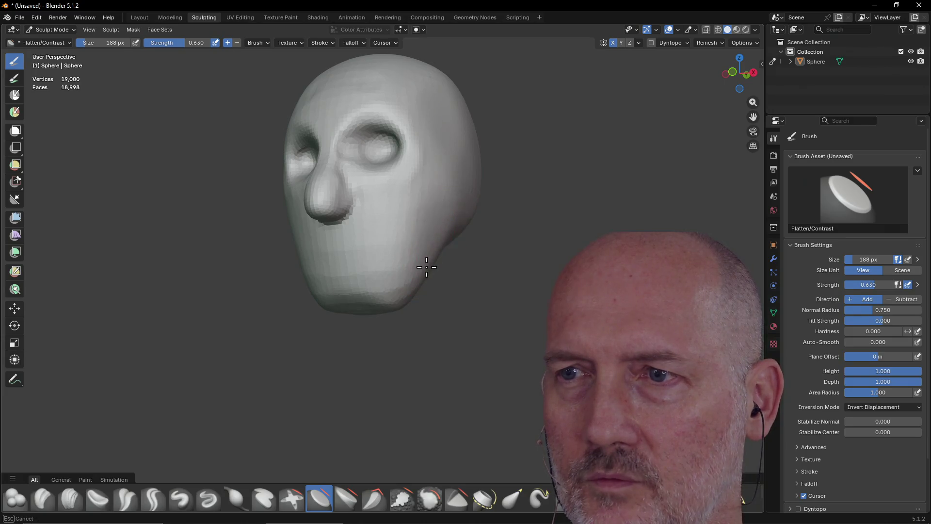
pyautogui.moveTo(428, 212)
pyautogui.mouseDown(button='middle')
pyautogui.moveTo(462, 220)
pyautogui.moveTo(510, 279)
pyautogui.mouseUp(button='middle')
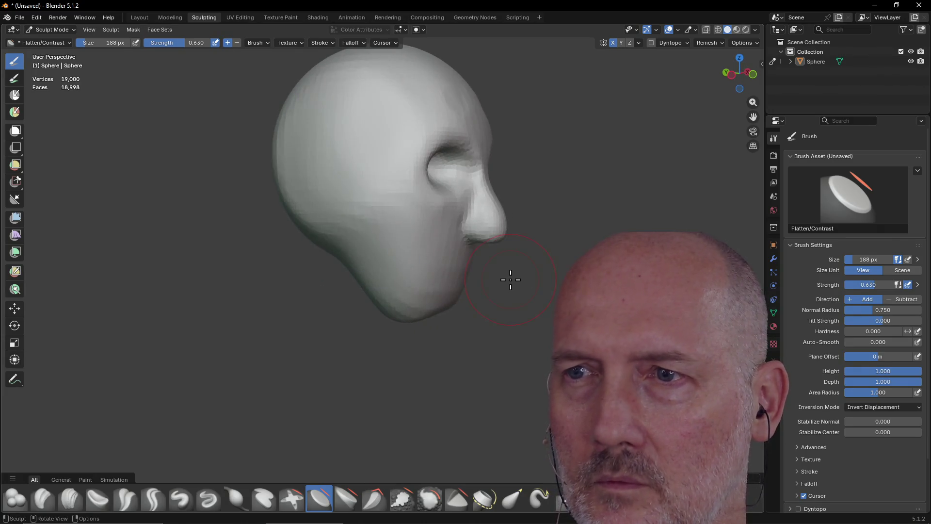
pyautogui.moveTo(396, 259)
pyautogui.mouseDown(button='middle')
pyautogui.moveTo(356, 240)
pyautogui.moveTo(407, 176)
pyautogui.mouseUp(button='middle')
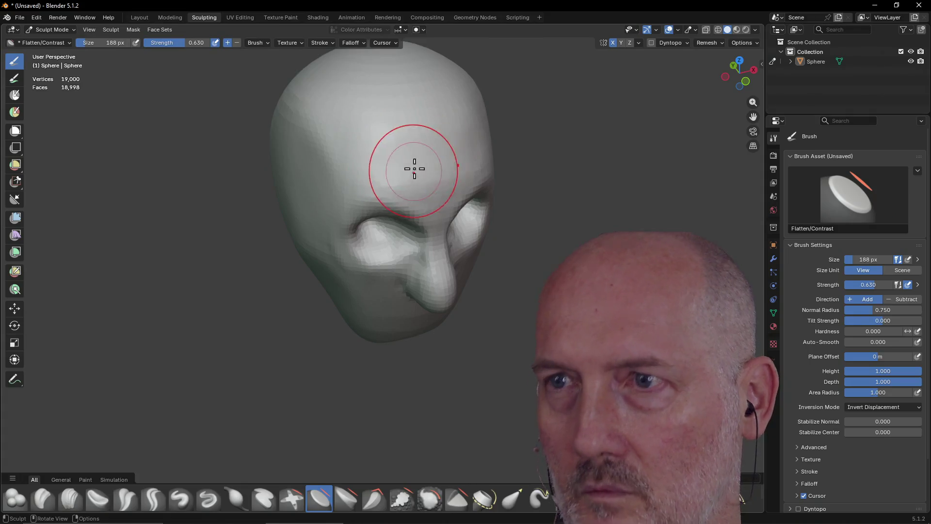
pyautogui.moveTo(382, 158)
pyautogui.mouseDown(button='middle')
pyautogui.moveTo(398, 135)
pyautogui.moveTo(358, 146)
pyautogui.moveTo(204, 137)
pyautogui.moveTo(257, 110)
pyautogui.moveTo(267, 115)
pyautogui.mouseUp(button='middle')
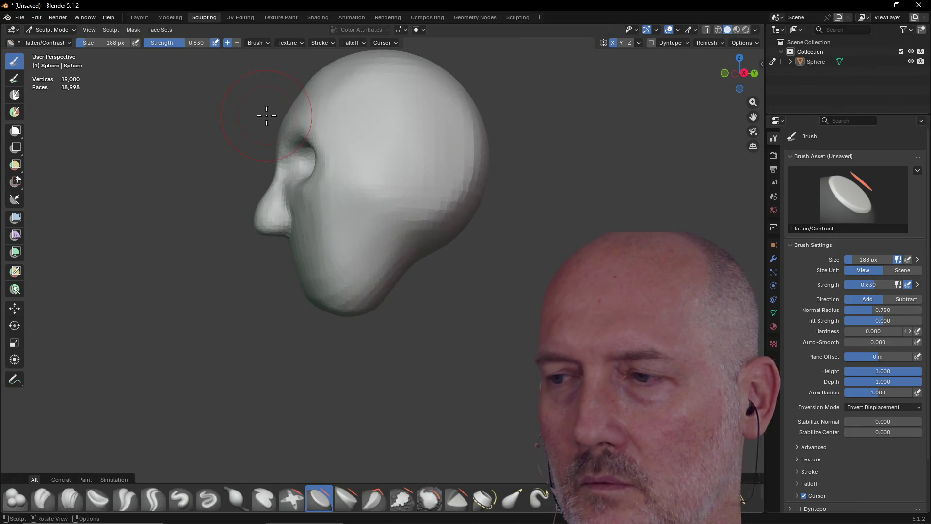
pyautogui.moveTo(385, 208)
pyautogui.mouseDown(button='middle')
pyautogui.moveTo(476, 233)
pyautogui.moveTo(495, 276)
pyautogui.moveTo(489, 190)
pyautogui.moveTo(484, 210)
pyautogui.moveTo(499, 224)
pyautogui.moveTo(501, 141)
pyautogui.mouseUp(button='middle')
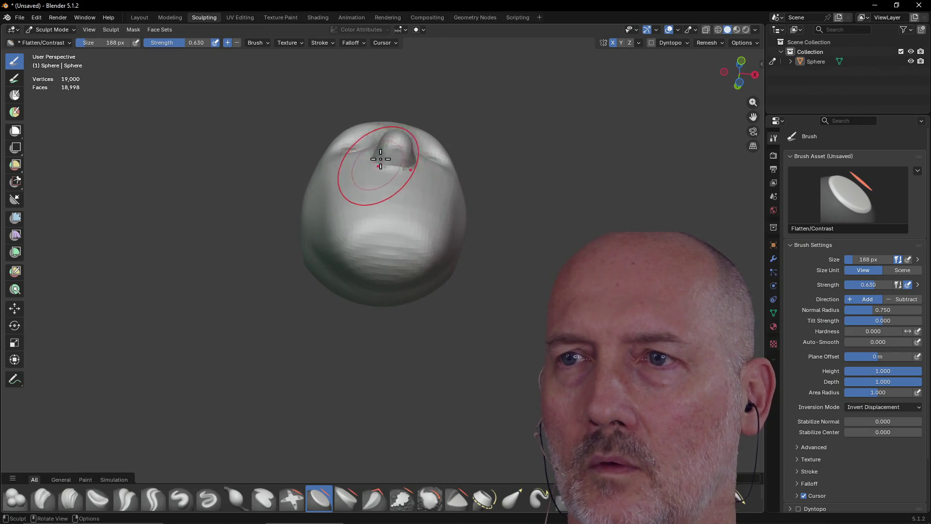
pyautogui.moveTo(391, 152)
pyautogui.mouseDown(button='middle')
pyautogui.moveTo(376, 258)
pyautogui.moveTo(407, 271)
pyautogui.moveTo(394, 254)
pyautogui.moveTo(389, 264)
pyautogui.moveTo(395, 232)
pyautogui.mouseUp(button='middle')
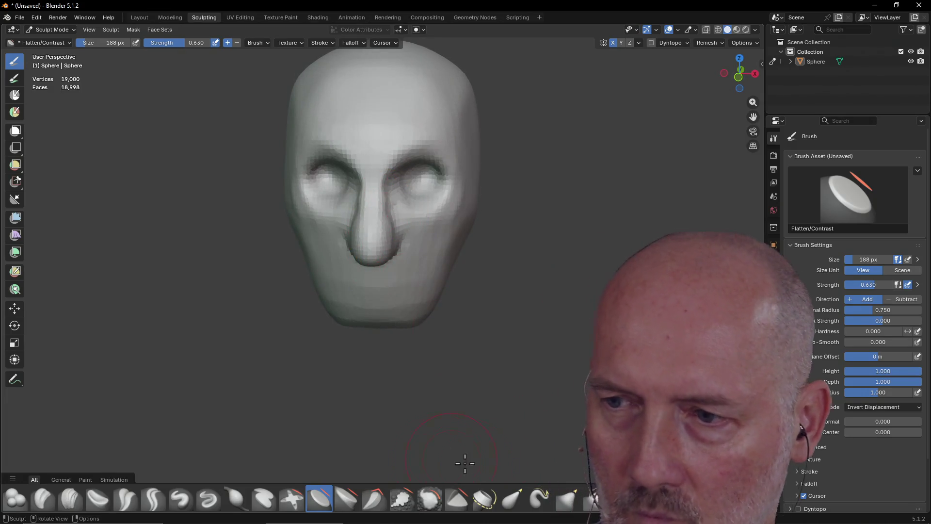
# - Pull the nose region upward with the Grab brush
pyautogui.click(570, 500)
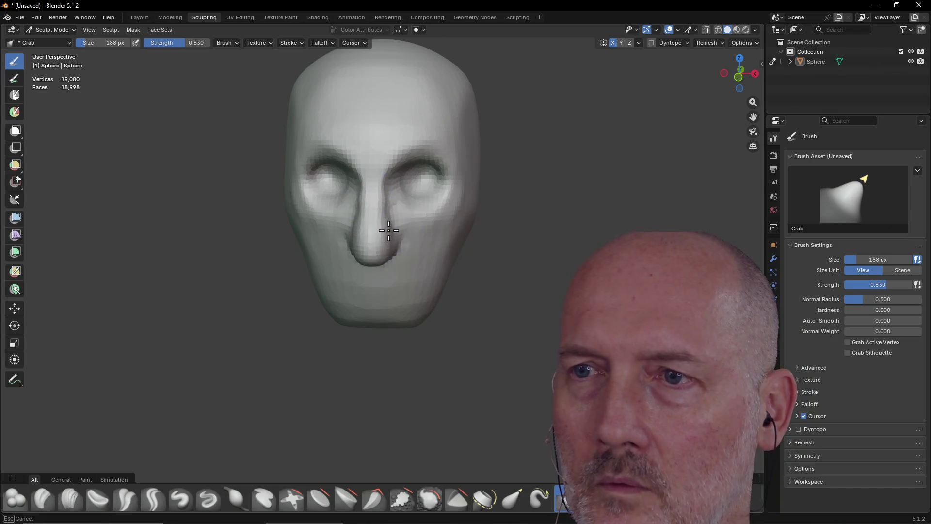
pyautogui.moveTo(387, 225); pyautogui.dragTo(384, 191)
pyautogui.moveTo(385, 191)
pyautogui.mouseDown(button='middle')
pyautogui.moveTo(455, 193)
pyautogui.moveTo(453, 210)
pyautogui.moveTo(412, 212)
pyautogui.moveTo(416, 205)
pyautogui.mouseUp(button='middle')
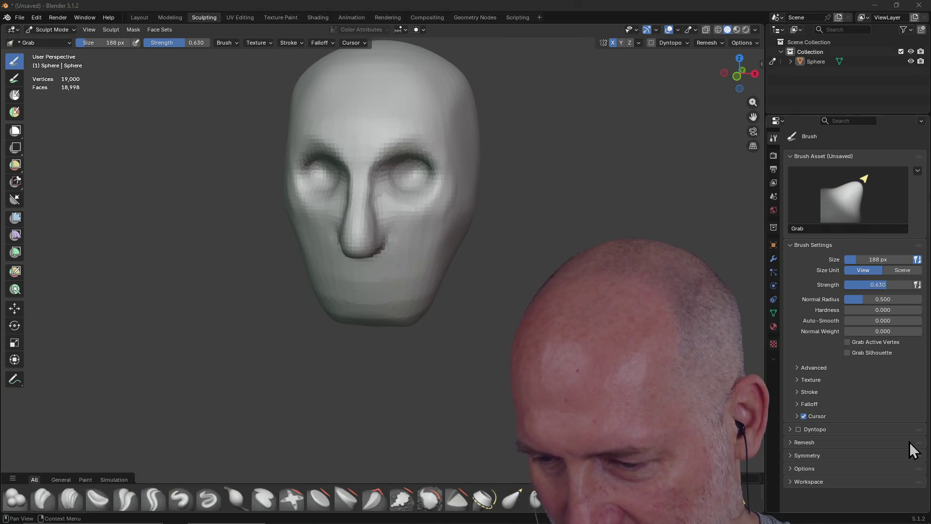
# - Zoom and orbit to inspect the reshaped nose from the side and from below
pyautogui.scroll(-5, 422, 346)
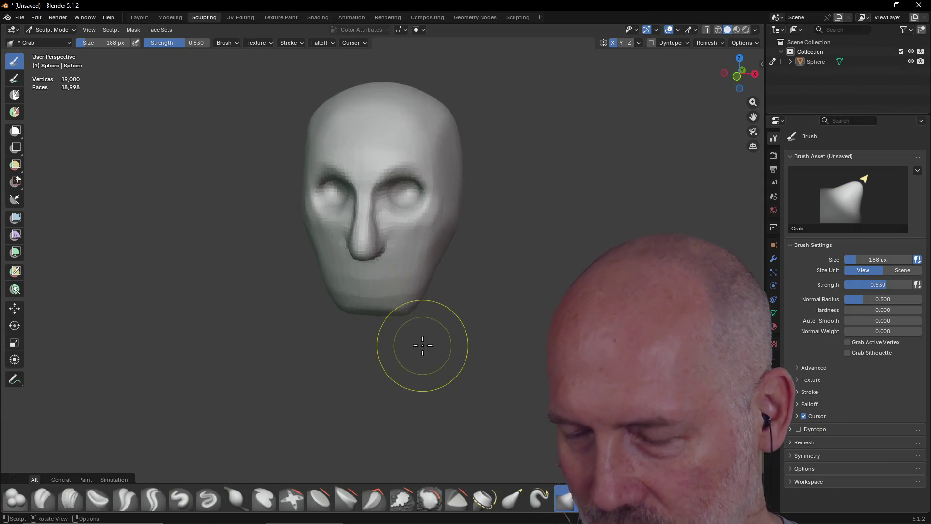
pyautogui.scroll(2, 423, 346)
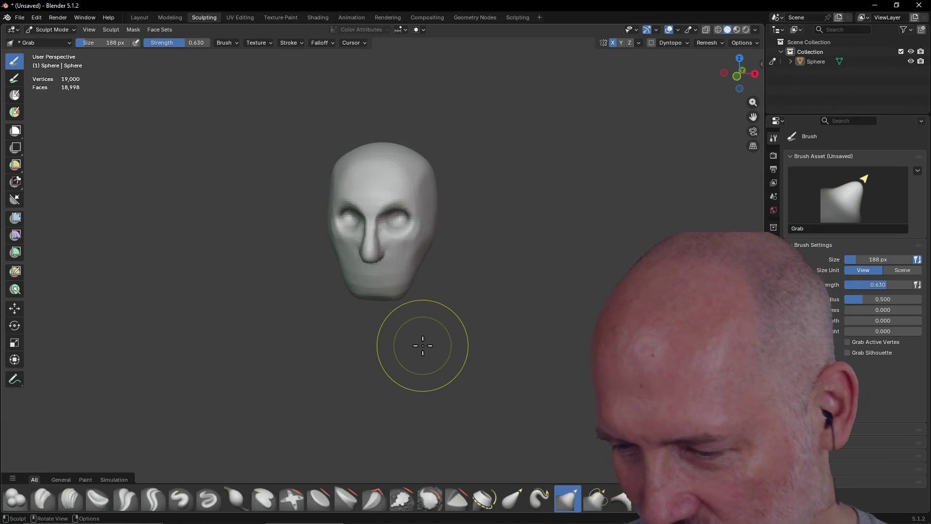
pyautogui.scroll(-4, 422, 344)
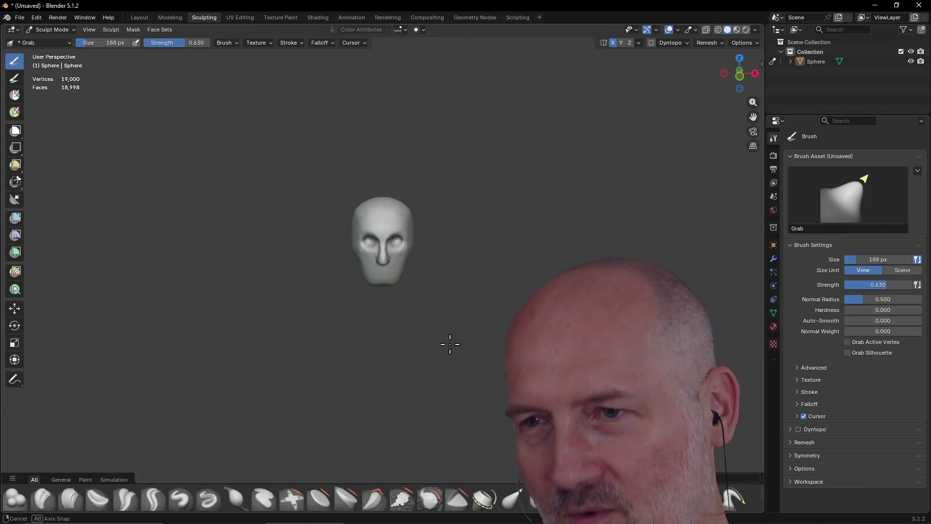
pyautogui.moveTo(449, 343); pyautogui.dragTo(507, 339, button='middle')
pyautogui.scroll(4, 420, 305)
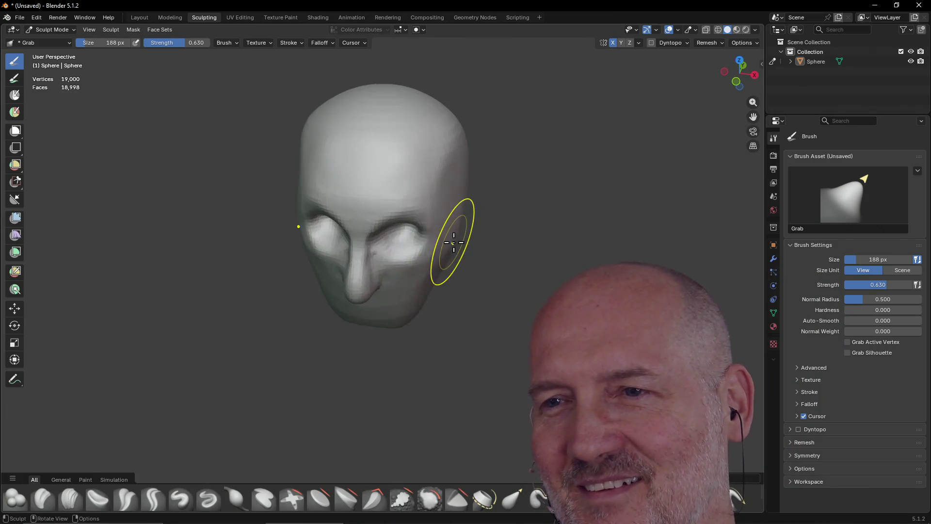
pyautogui.moveTo(498, 144); pyautogui.dragTo(559, 185, button='middle')
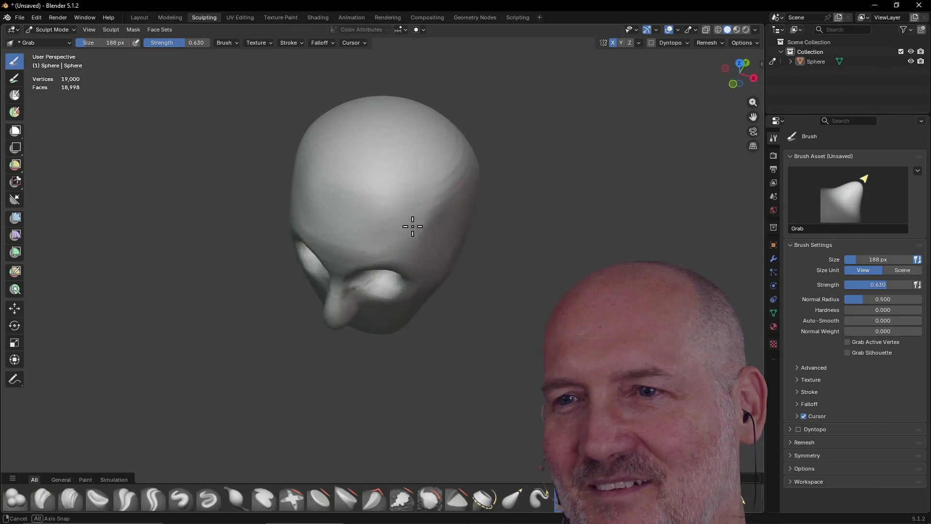
pyautogui.moveTo(382, 275)
pyautogui.mouseDown(button='middle')
pyautogui.moveTo(413, 227)
pyautogui.moveTo(288, 212)
pyautogui.moveTo(424, 225)
pyautogui.moveTo(386, 241)
pyautogui.moveTo(436, 152)
pyautogui.moveTo(406, 155)
pyautogui.moveTo(405, 120)
pyautogui.moveTo(389, 152)
pyautogui.moveTo(316, 138)
pyautogui.moveTo(414, 146)
pyautogui.moveTo(388, 190)
pyautogui.moveTo(372, 133)
pyautogui.moveTo(422, 139)
pyautogui.moveTo(385, 129)
pyautogui.moveTo(420, 133)
pyautogui.moveTo(407, 125)
pyautogui.moveTo(408, 141)
pyautogui.mouseUp(button='middle')
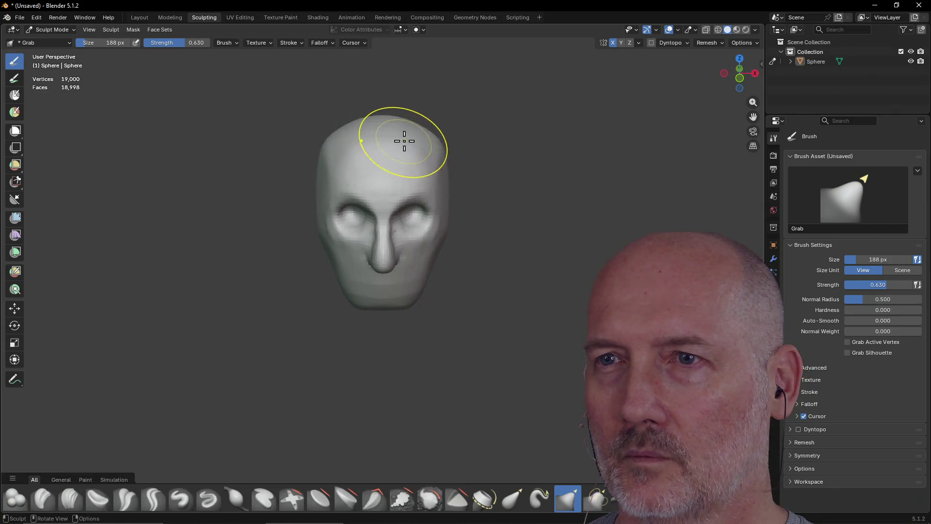
pyautogui.moveTo(374, 246)
pyautogui.mouseDown(button='middle')
pyautogui.moveTo(427, 200)
pyautogui.moveTo(482, 201)
pyautogui.moveTo(388, 233)
pyautogui.moveTo(349, 261)
pyautogui.moveTo(308, 254)
pyautogui.moveTo(302, 218)
pyautogui.mouseUp(button='middle')
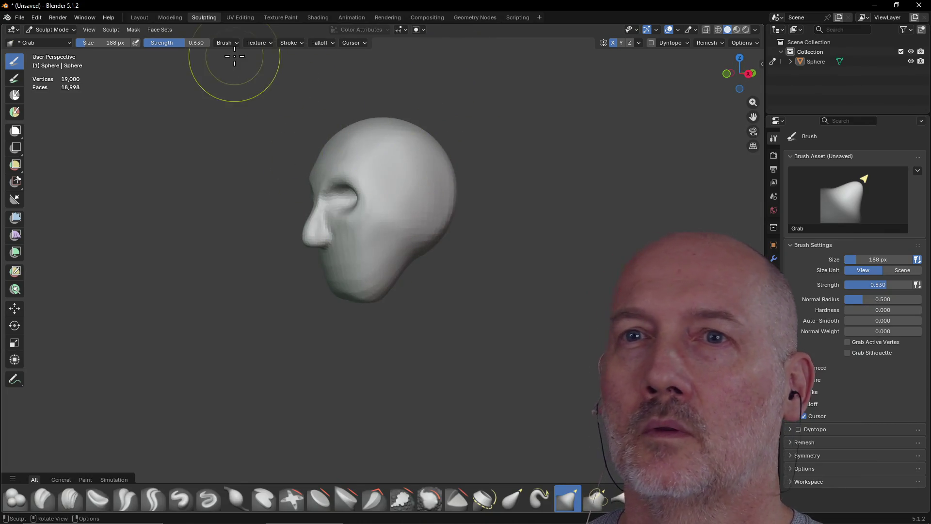
# - Leave sculpting for the Layout workspace
pyautogui.click(135, 19)
pyautogui.moveTo(234, 186)
pyautogui.mouseDown(button='middle')
pyautogui.moveTo(338, 211)
pyautogui.moveTo(468, 195)
pyautogui.moveTo(409, 223)
pyautogui.moveTo(468, 235)
pyautogui.moveTo(332, 213)
pyautogui.moveTo(520, 231)
pyautogui.moveTo(502, 241)
pyautogui.moveTo(281, 92)
pyautogui.moveTo(235, 108)
pyautogui.mouseUp(button='middle')
pyautogui.scroll(4, 469, 235)
pyautogui.scroll(-4, 424, 216)
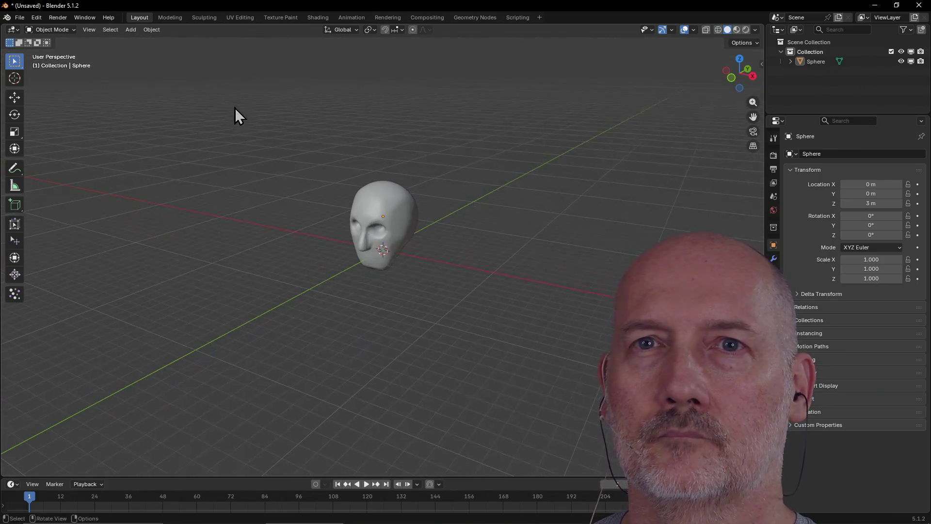
# - Start a new General file, discarding the unsaved sculpted head
pyautogui.click(24, 17)
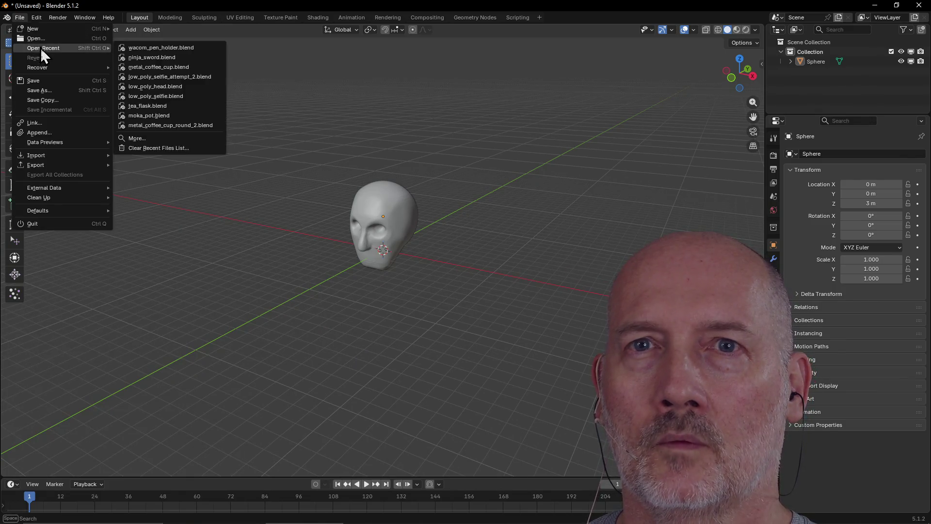
pyautogui.moveTo(42, 30)
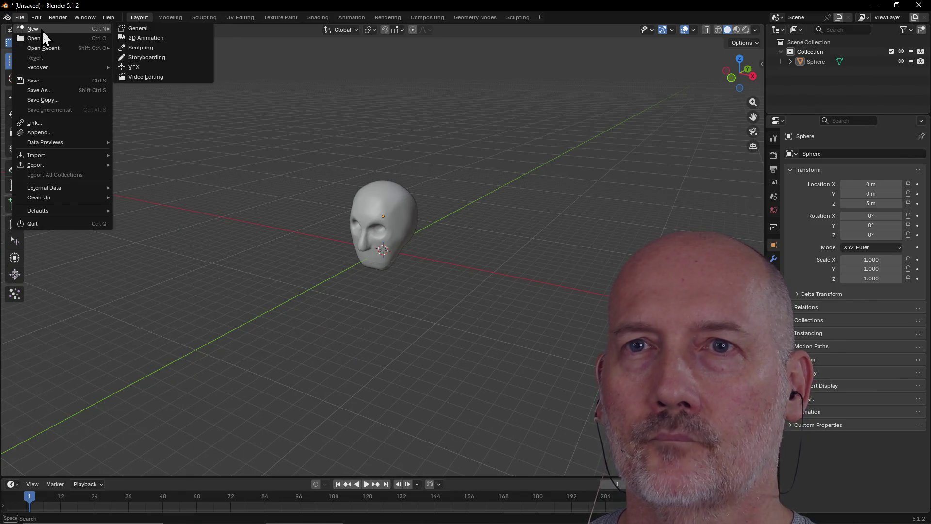
pyautogui.click(148, 28)
pyautogui.click(483, 284)
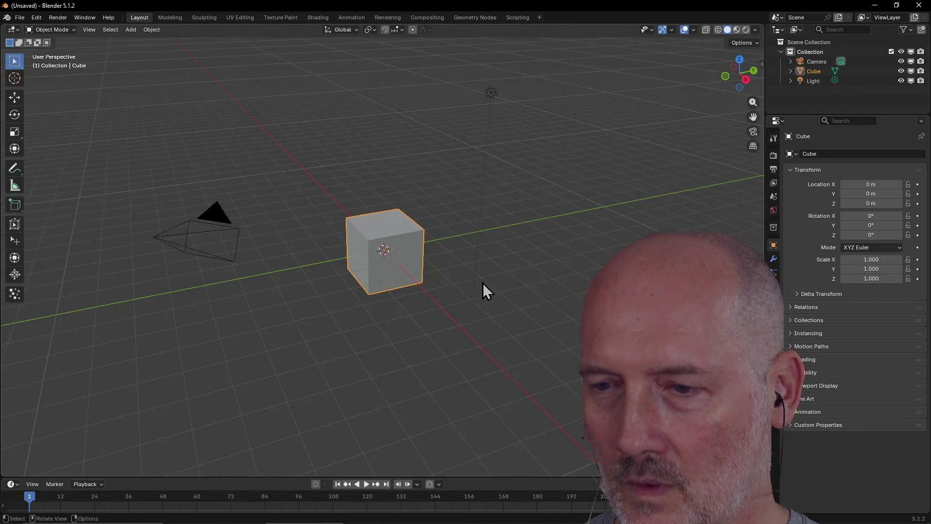
pyautogui.moveTo(405, 278); pyautogui.dragTo(391, 264, button='middle')
pyautogui.scroll(-5, 391, 264)
# - Select all and delete the default cube, camera and light
pyautogui.press('a')
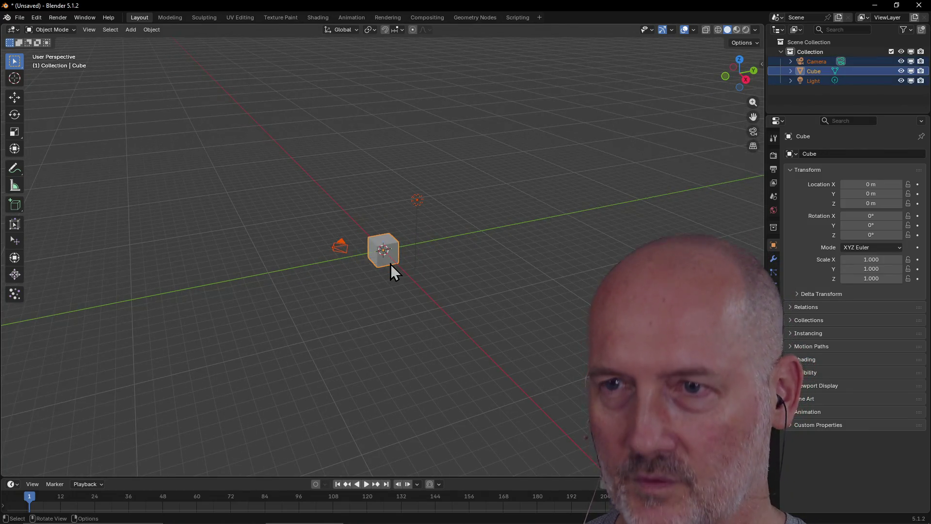
pyautogui.press('Delete')
pyautogui.scroll(-1, 339, 211)
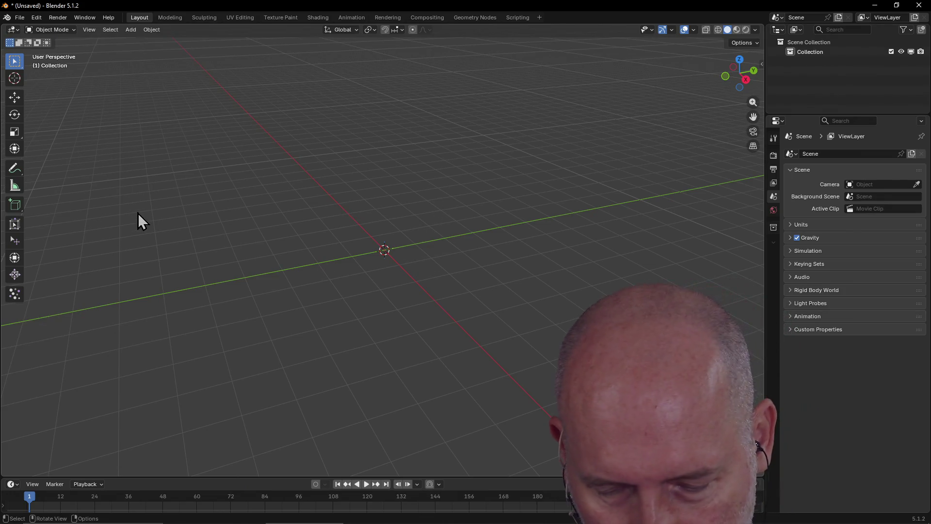
pyautogui.hotkey('shift', 'a')
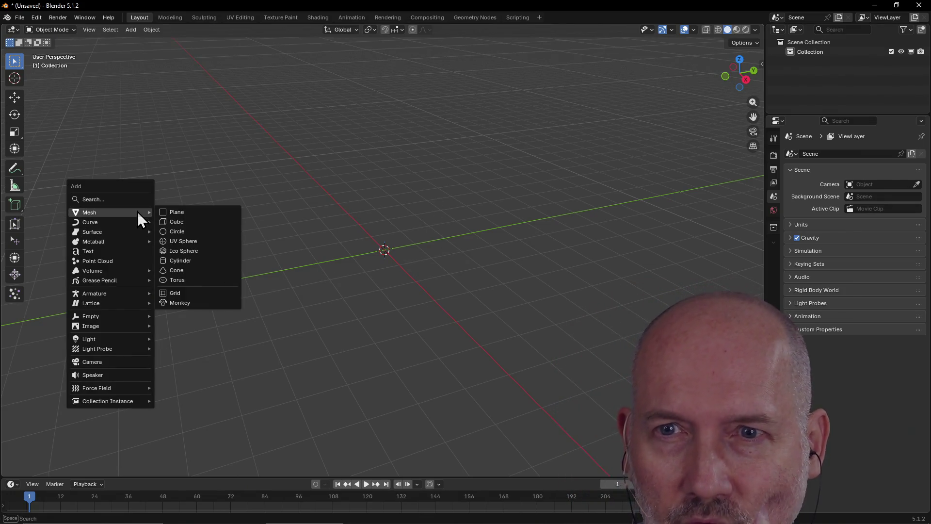
pyautogui.click(170, 222)
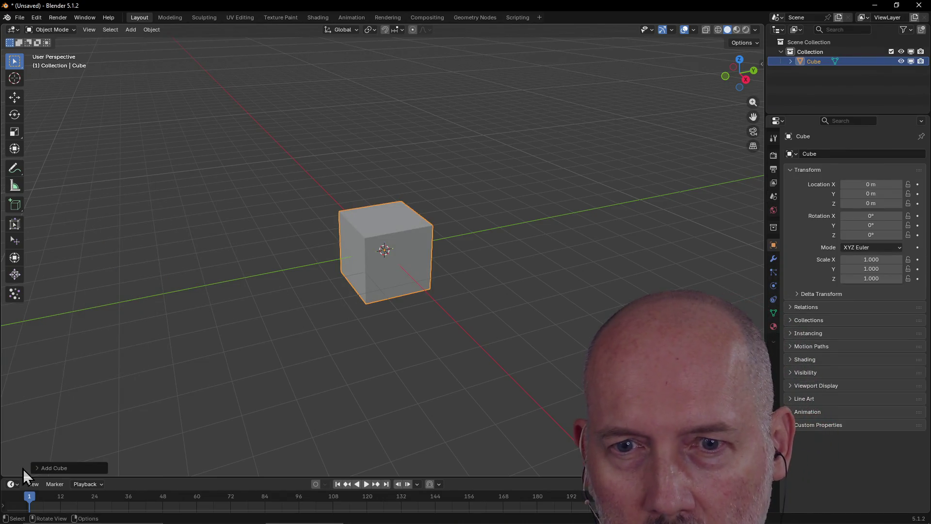
pyautogui.click(37, 466)
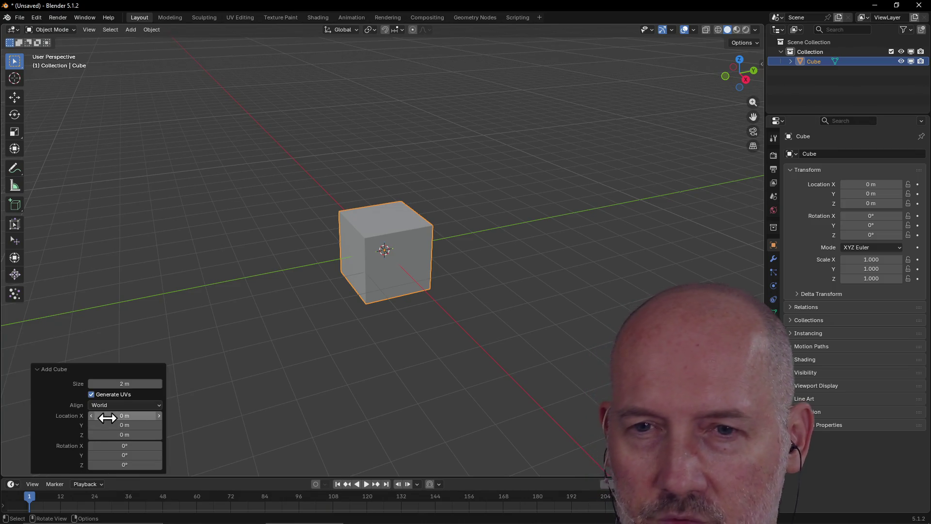
pyautogui.click(114, 435)
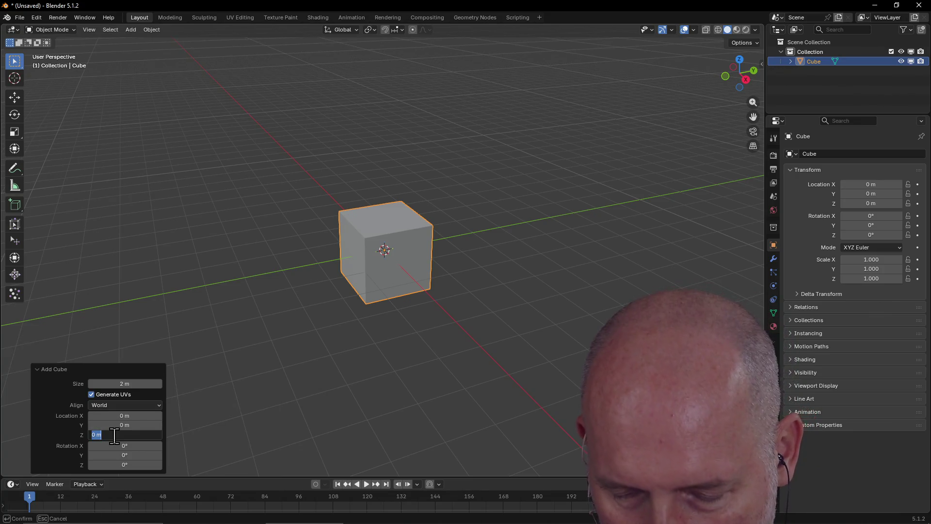
pyautogui.write('1m')
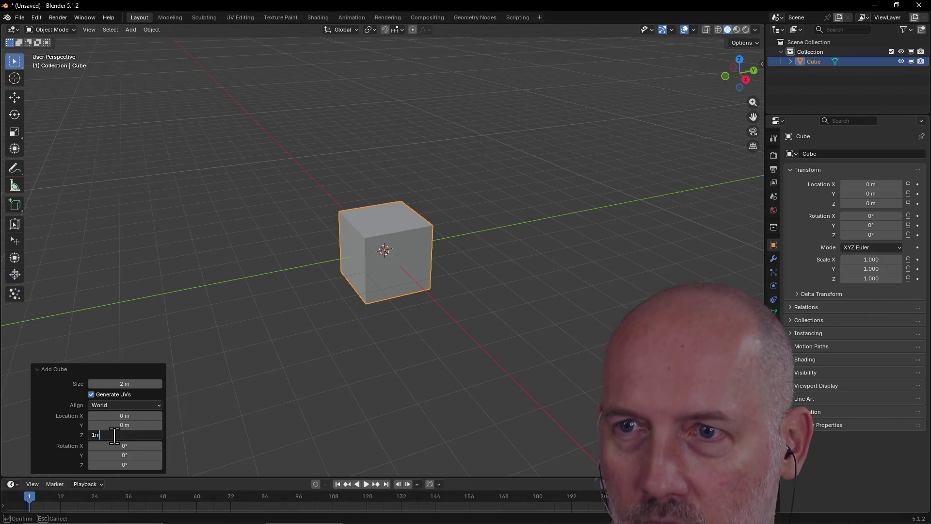
pyautogui.press('Return')
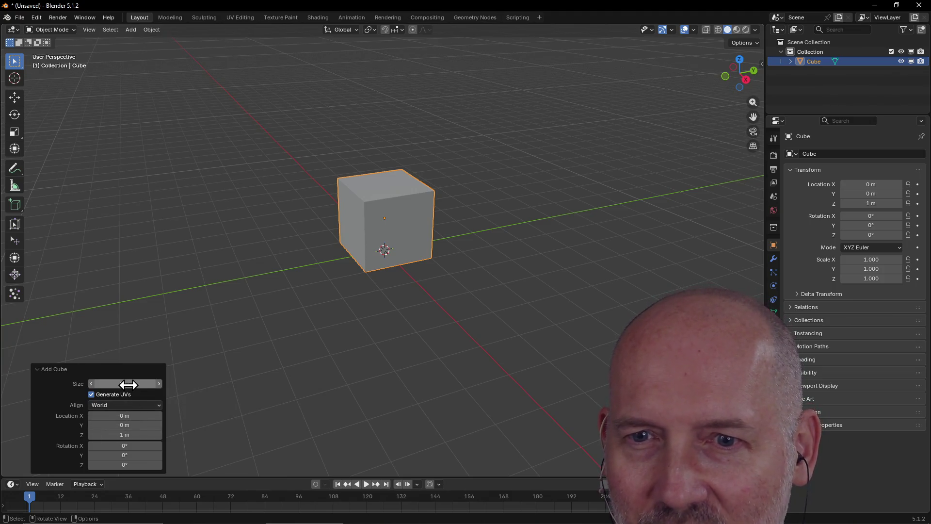
pyautogui.click(128, 384)
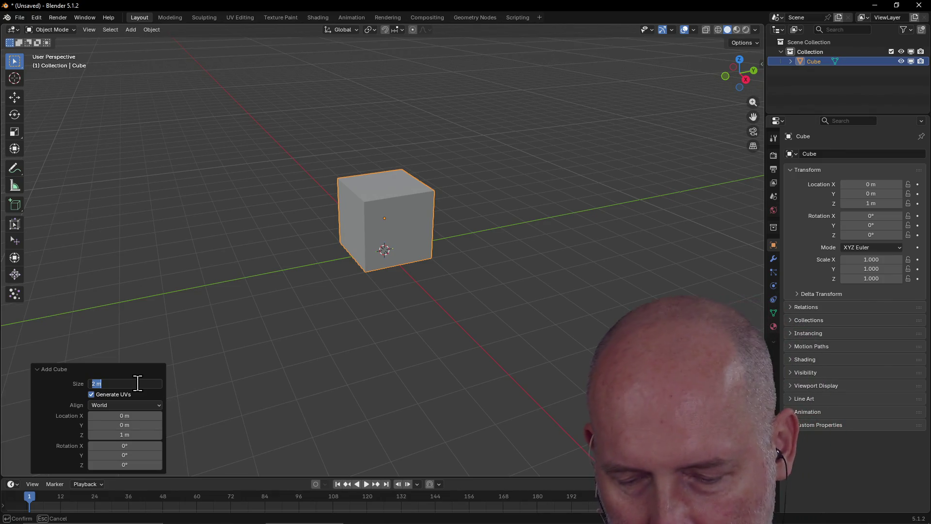
pyautogui.write('3')
pyautogui.press('Return')
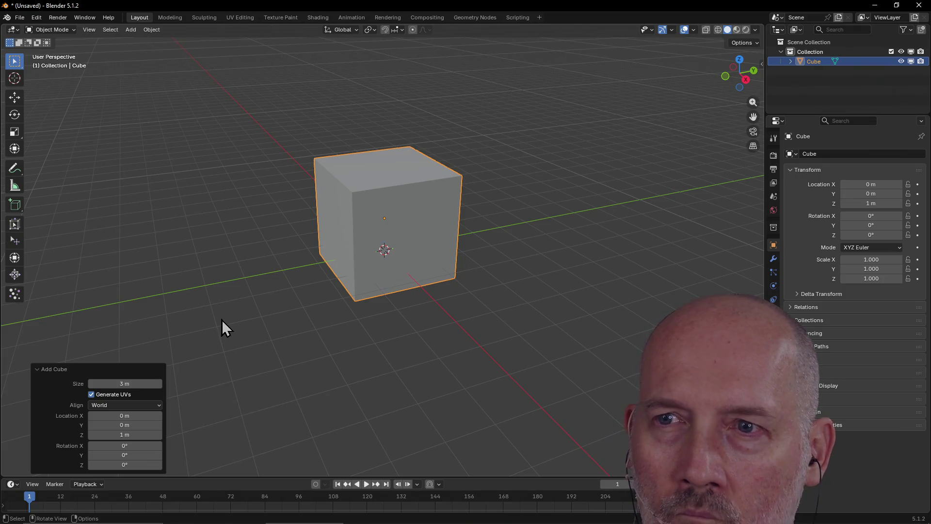
pyautogui.click(274, 292)
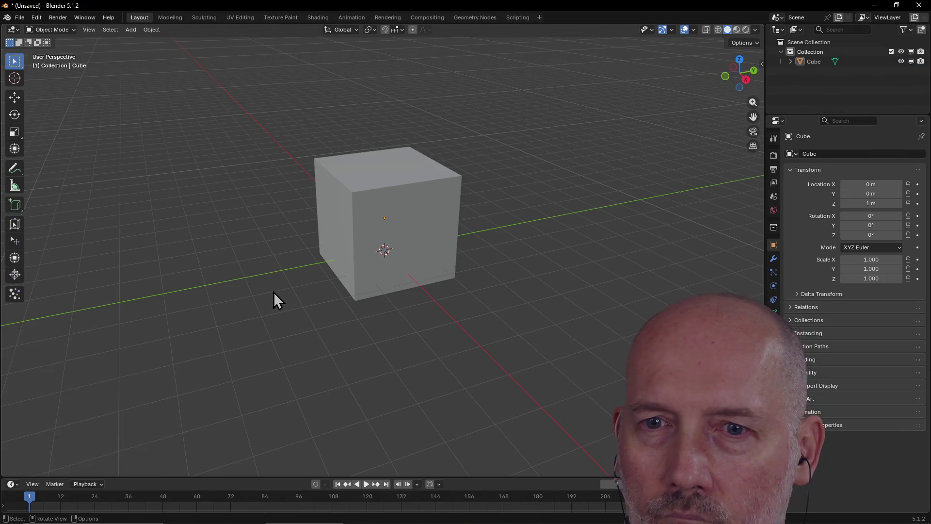
pyautogui.click(404, 231)
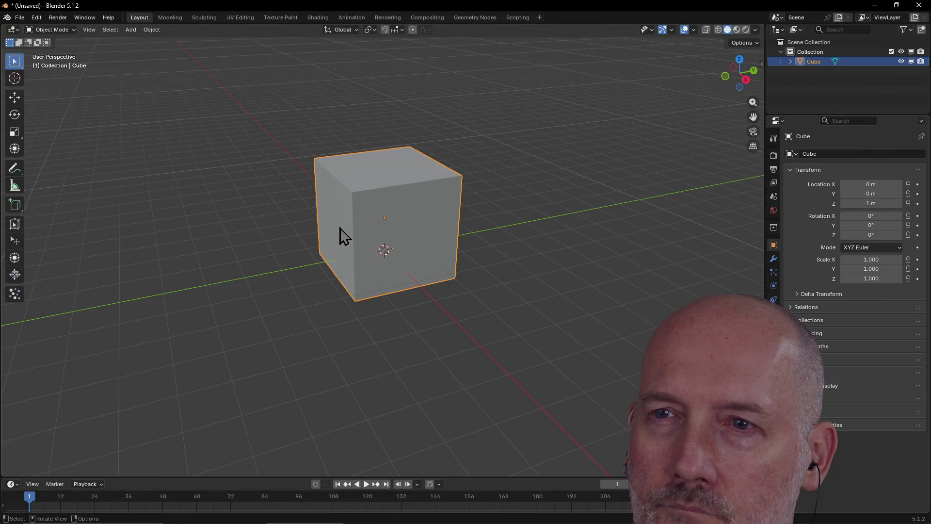
# - Delete the 3 m cube and bring up the Add > Mesh shape list
pyautogui.press('Delete')
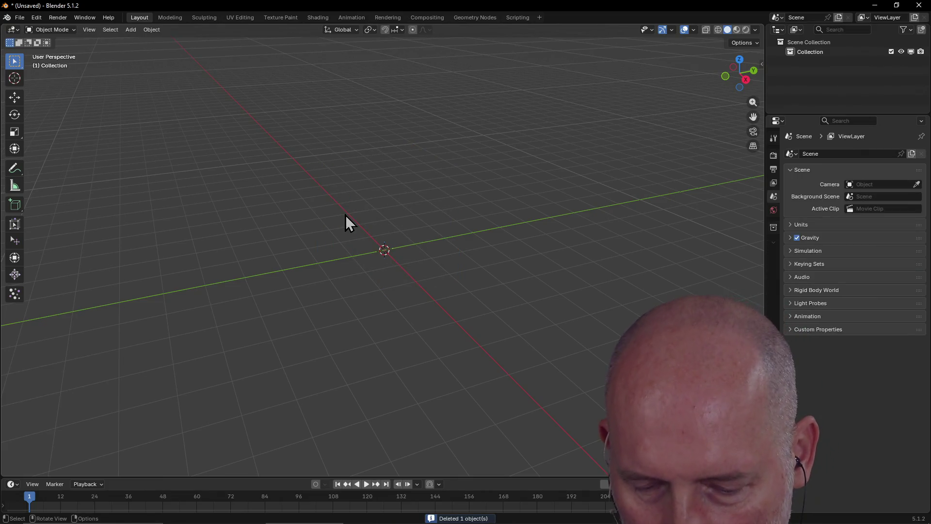
pyautogui.hotkey('shift', 'a')
pyautogui.moveTo(346, 215)
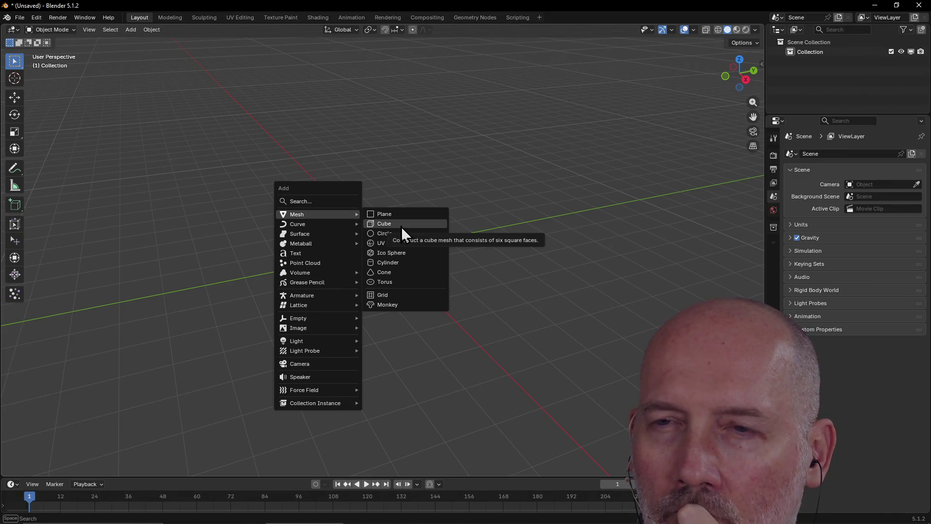
pyautogui.moveTo(326, 235)
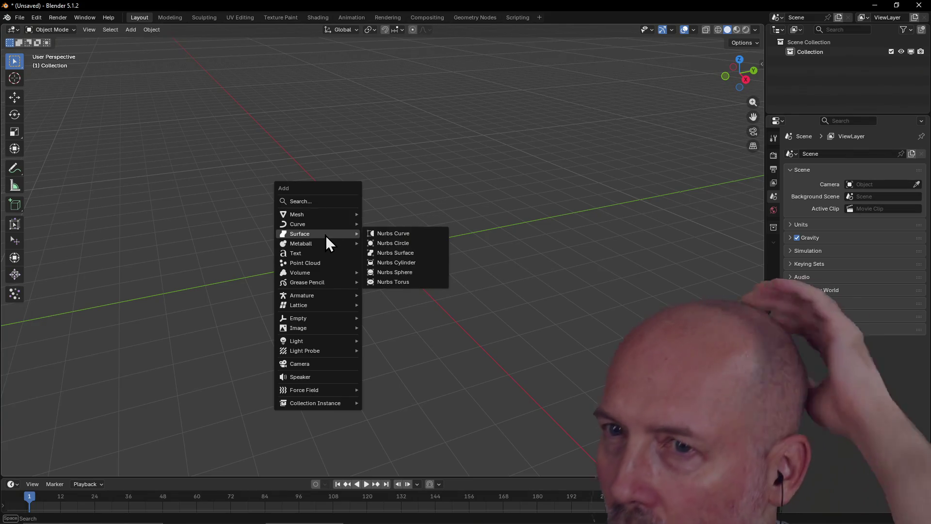
pyautogui.moveTo(326, 273)
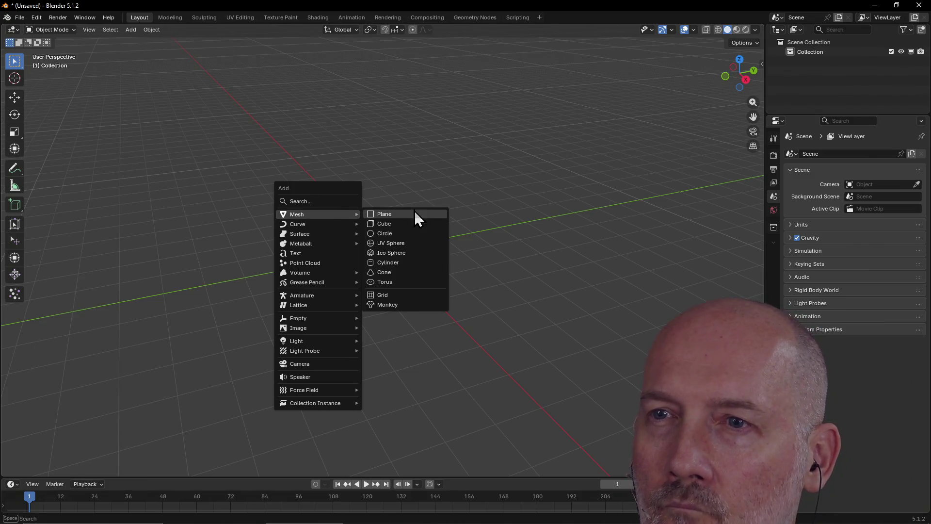
# - Add a cube and set its location to X 0 m, Z 1 m
pyautogui.click(409, 225)
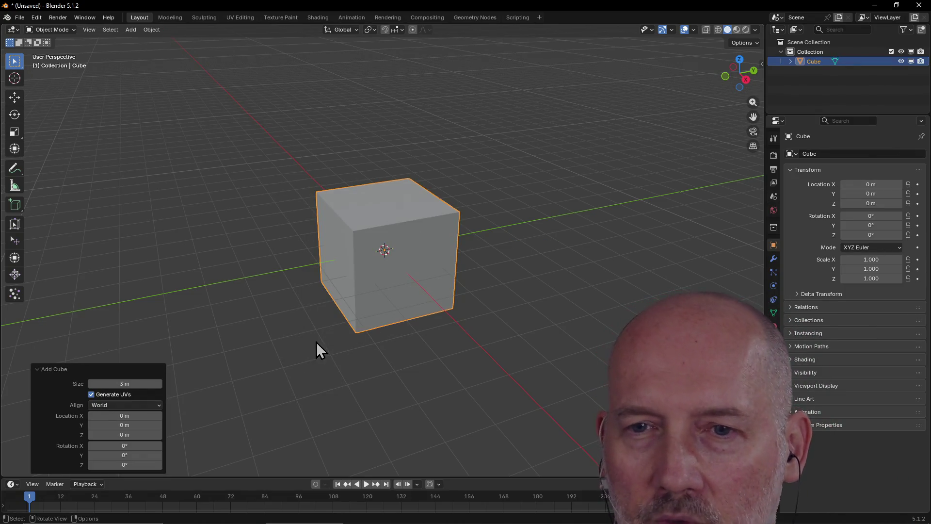
pyautogui.click(141, 415)
pyautogui.write('1')
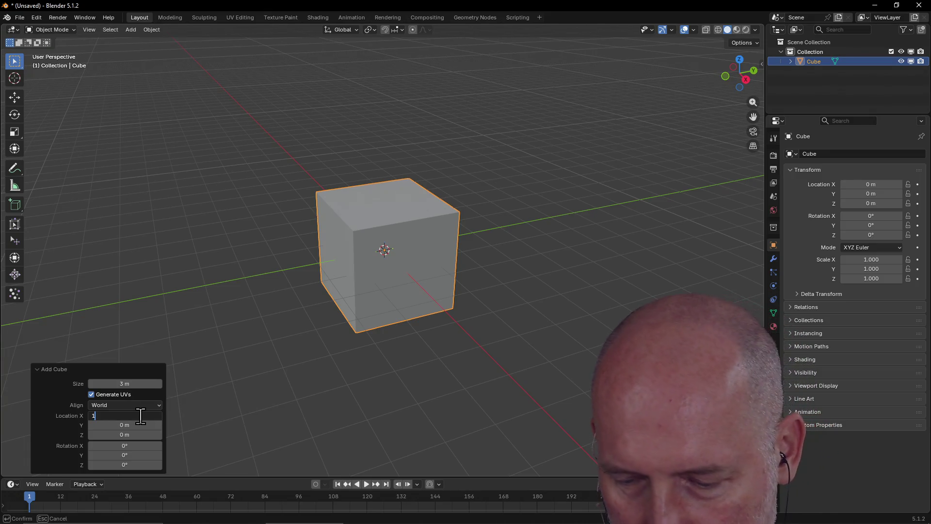
pyautogui.press('Return')
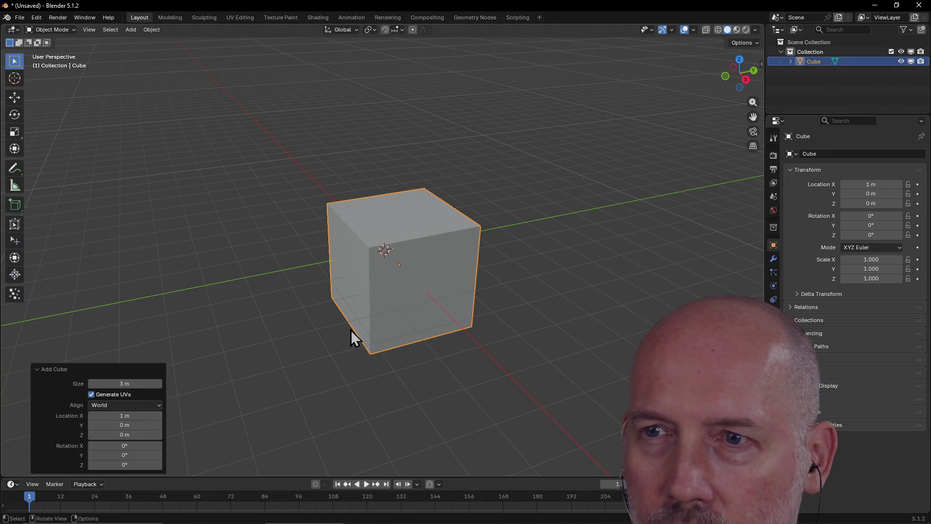
pyautogui.scroll(-3, 350, 330)
pyautogui.moveTo(350, 330)
pyautogui.mouseDown(button='middle')
pyautogui.moveTo(356, 308)
pyautogui.moveTo(357, 326)
pyautogui.mouseUp(button='middle')
pyautogui.click(138, 413)
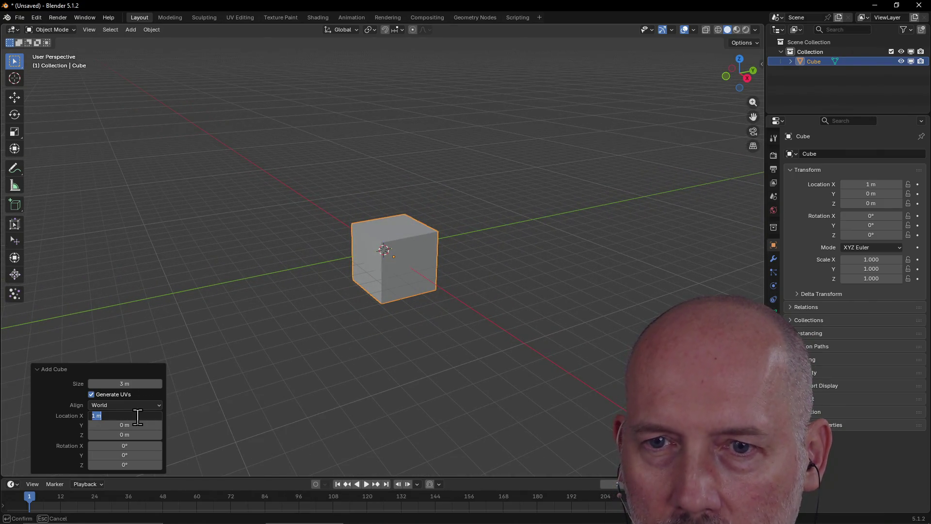
pyautogui.write('0')
pyautogui.press('Return')
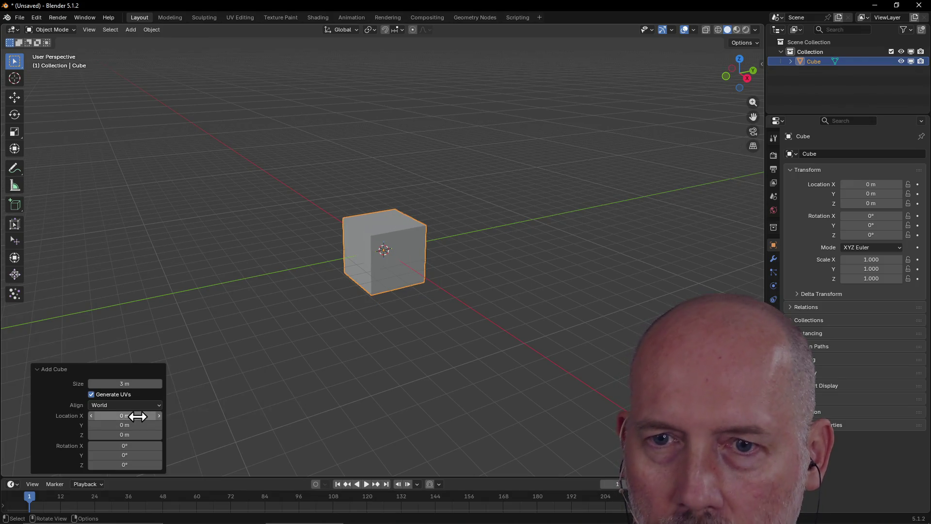
pyautogui.click(134, 435)
pyautogui.write('1')
pyautogui.press('Return')
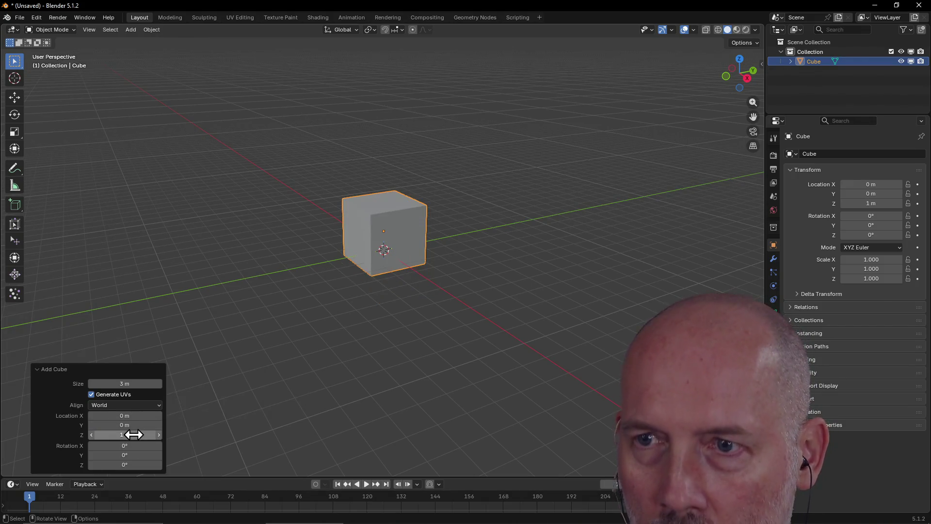
pyautogui.moveTo(244, 292)
pyautogui.mouseDown(button='middle')
pyautogui.moveTo(359, 283)
pyautogui.moveTo(223, 315)
pyautogui.moveTo(162, 306)
pyautogui.moveTo(194, 279)
pyautogui.mouseUp(button='middle')
# - Set the new cube's size to 2 m and reselect it
pyautogui.click(133, 381)
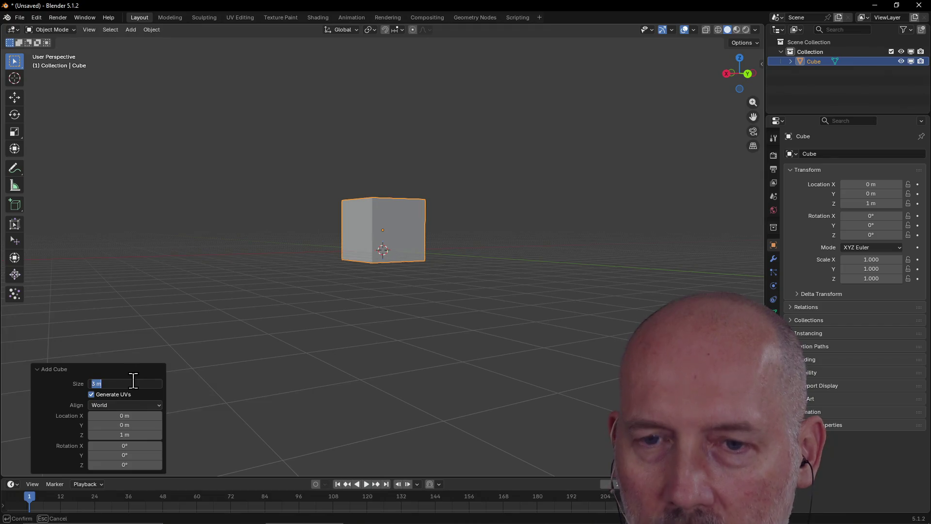
pyautogui.write('1m')
pyautogui.press('Return')
pyautogui.moveTo(240, 301); pyautogui.dragTo(151, 391, button='middle')
pyautogui.click(145, 382)
pyautogui.write('2m')
pyautogui.press('Return')
pyautogui.moveTo(272, 361)
pyautogui.mouseDown(button='middle')
pyautogui.moveTo(322, 277)
pyautogui.moveTo(322, 339)
pyautogui.moveTo(239, 354)
pyautogui.moveTo(247, 342)
pyautogui.moveTo(284, 332)
pyautogui.moveTo(173, 339)
pyautogui.moveTo(328, 307)
pyautogui.moveTo(277, 307)
pyautogui.moveTo(318, 322)
pyautogui.mouseUp(button='middle')
pyautogui.click(246, 340)
pyautogui.click(396, 246)
pyautogui.moveTo(395, 246)
pyautogui.mouseDown(button='middle')
pyautogui.moveTo(543, 234)
pyautogui.moveTo(375, 252)
pyautogui.moveTo(349, 218)
pyautogui.mouseUp(button='middle')
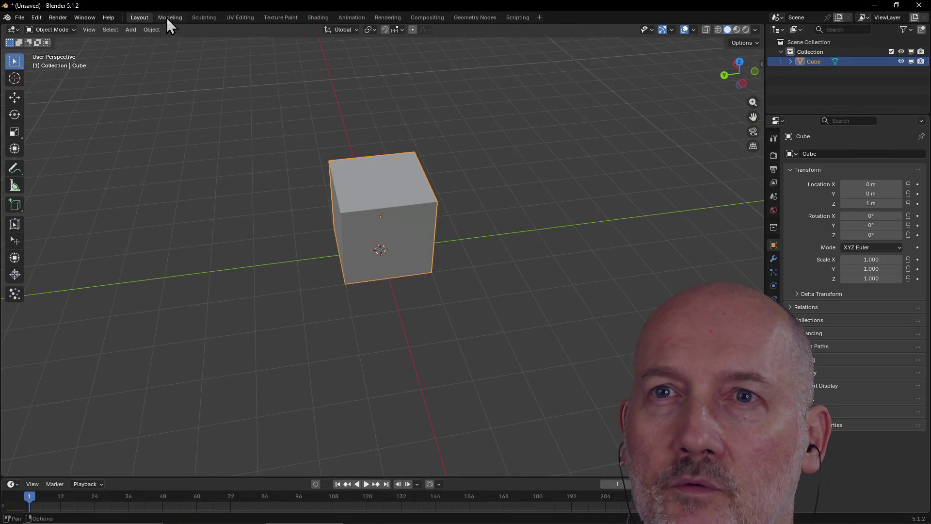
pyautogui.click(167, 17)
pyautogui.moveTo(251, 133)
pyautogui.mouseDown(button='middle')
pyautogui.moveTo(377, 199)
pyautogui.moveTo(259, 223)
pyautogui.mouseUp(button='middle')
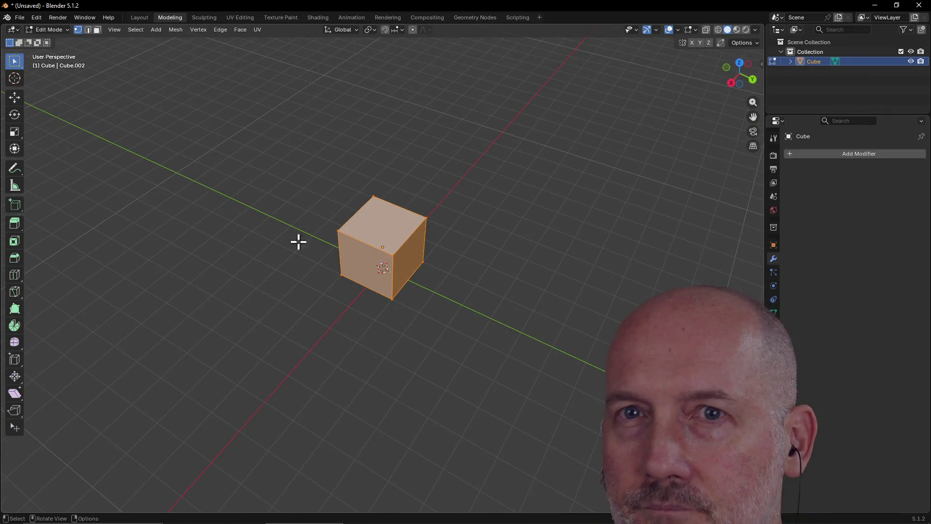
# - In face select mode, drag one side face of the cube outward along X
pyautogui.click(97, 32)
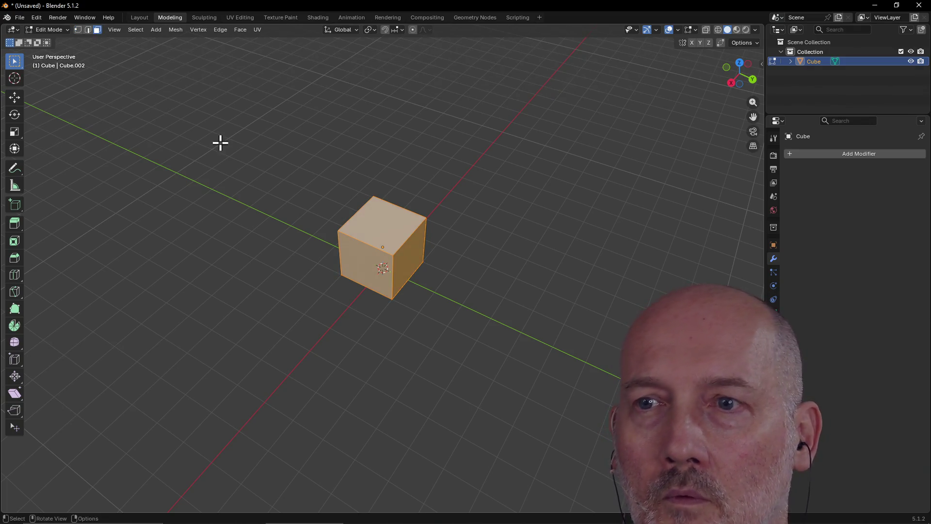
pyautogui.click(357, 266)
pyautogui.moveTo(358, 265)
pyautogui.mouseDown(button='middle')
pyautogui.moveTo(392, 234)
pyautogui.moveTo(364, 233)
pyautogui.moveTo(436, 235)
pyautogui.moveTo(476, 262)
pyautogui.moveTo(510, 249)
pyautogui.moveTo(409, 244)
pyautogui.moveTo(471, 242)
pyautogui.mouseUp(button='middle')
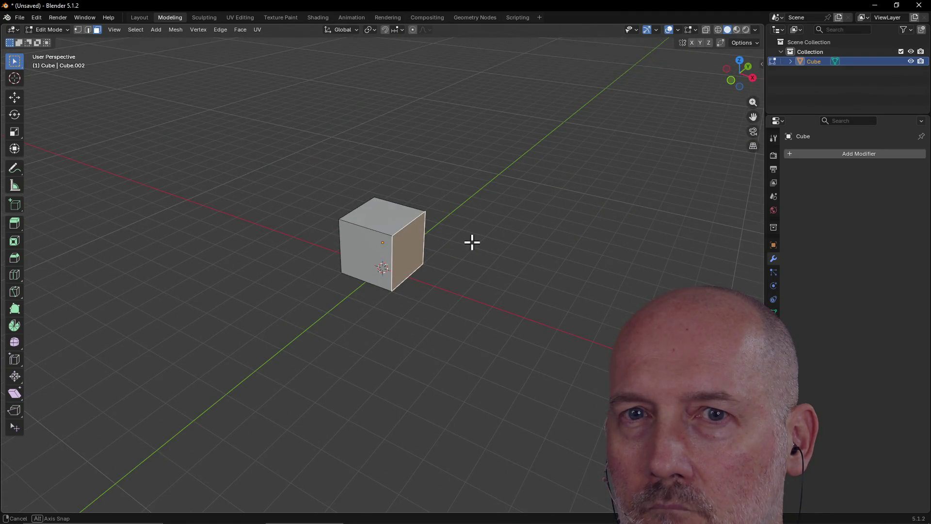
pyautogui.moveTo(472, 242)
pyautogui.mouseDown(button='middle')
pyautogui.moveTo(457, 245)
pyautogui.moveTo(496, 233)
pyautogui.moveTo(469, 233)
pyautogui.mouseUp(button='middle')
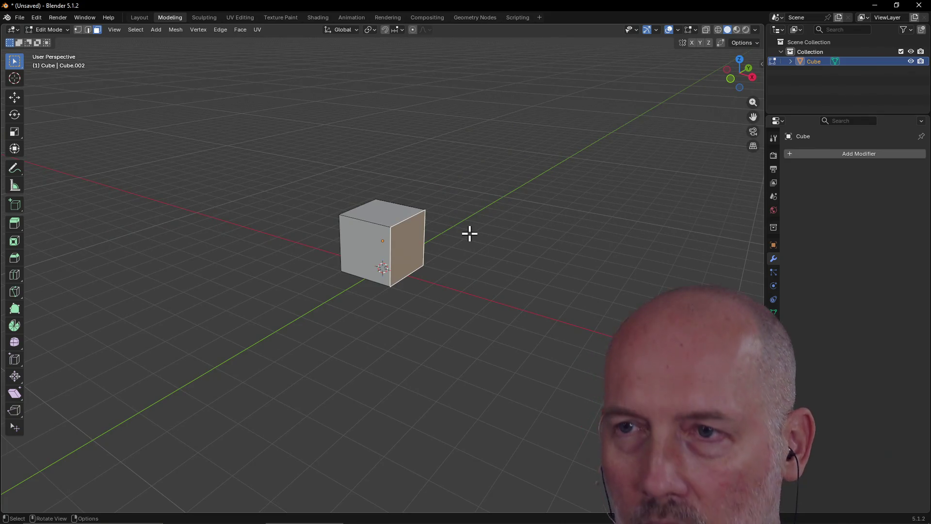
pyautogui.press('g')
pyautogui.press('y')
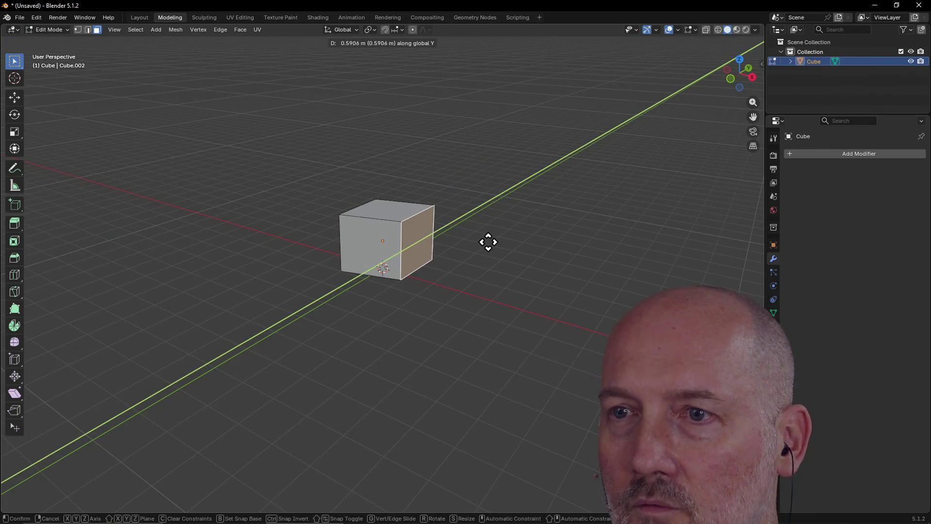
pyautogui.press('x')
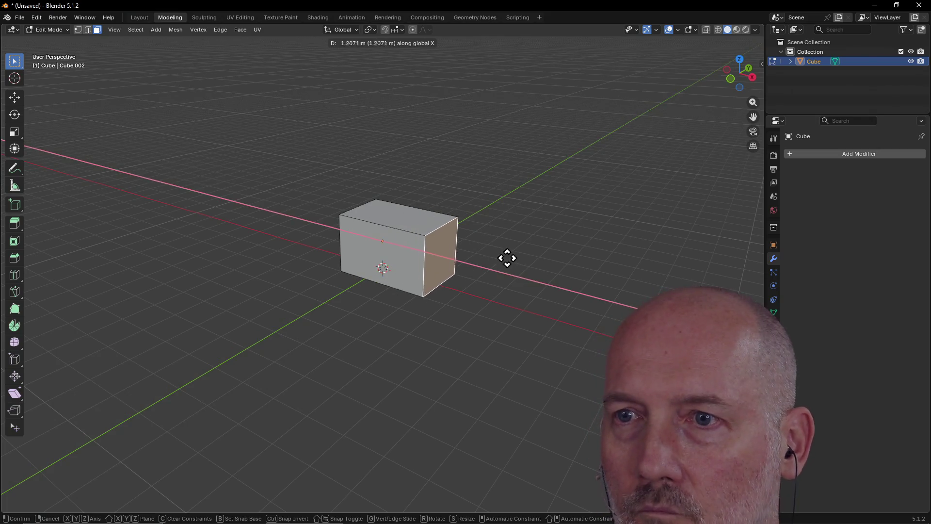
pyautogui.click(563, 281)
# - Pull the front face outward along Y to widen the box
pyautogui.moveTo(564, 278)
pyautogui.mouseDown(button='middle')
pyautogui.moveTo(480, 299)
pyautogui.moveTo(525, 289)
pyautogui.moveTo(384, 264)
pyautogui.moveTo(385, 343)
pyautogui.moveTo(503, 293)
pyautogui.moveTo(450, 270)
pyautogui.moveTo(440, 319)
pyautogui.moveTo(395, 257)
pyautogui.mouseUp(button='middle')
pyautogui.press('g')
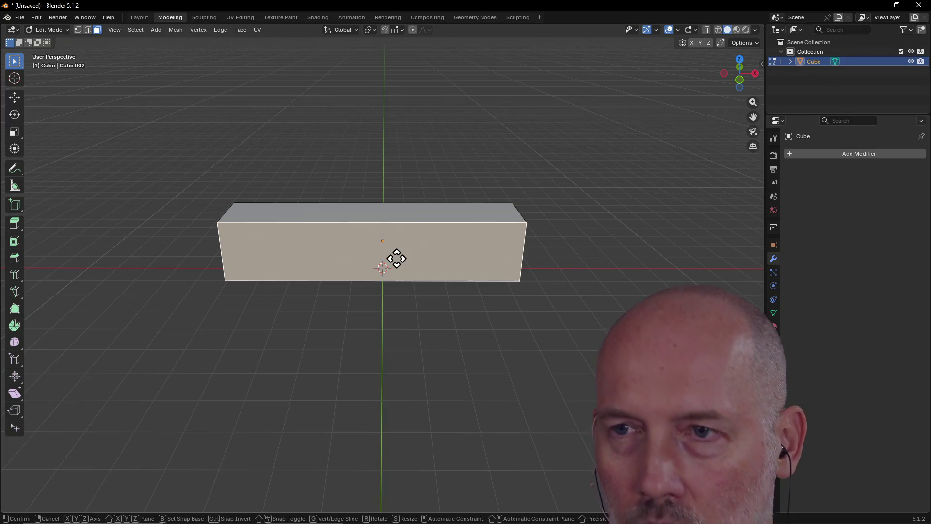
pyautogui.press('y')
pyautogui.click(400, 317)
pyautogui.moveTo(399, 318)
pyautogui.mouseDown(button='middle')
pyautogui.moveTo(524, 368)
pyautogui.moveTo(443, 338)
pyautogui.mouseUp(button='middle')
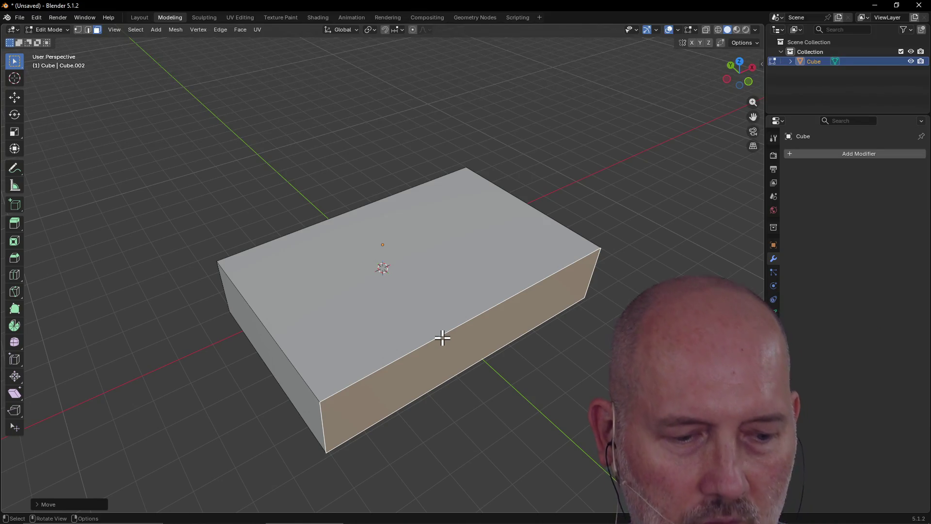